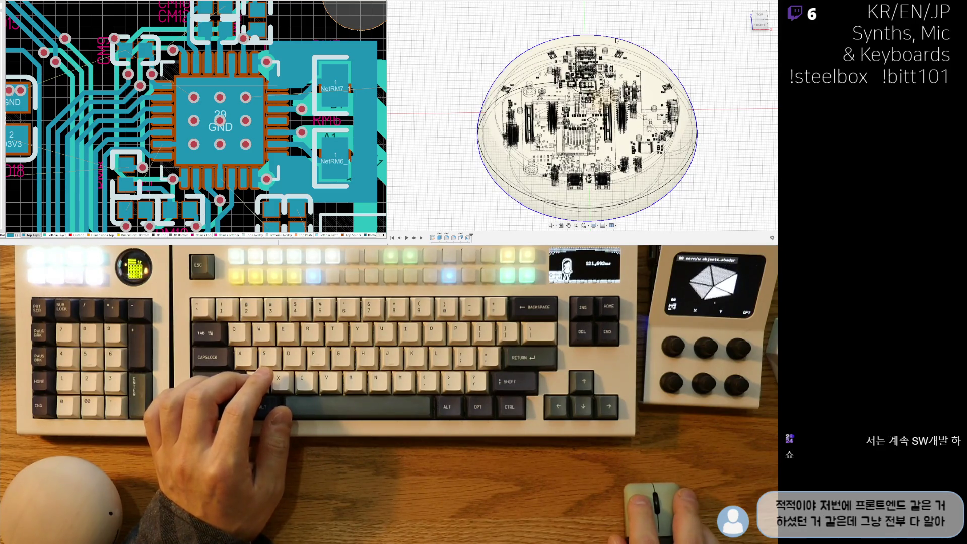
Deselect the domed enclosure and switch to the top view of the board.
click(451, 86)
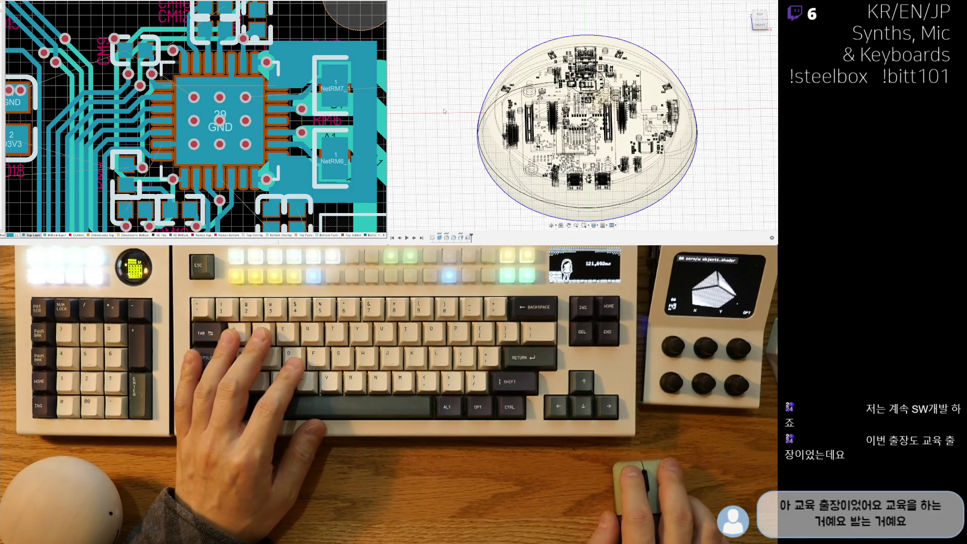
click(760, 18)
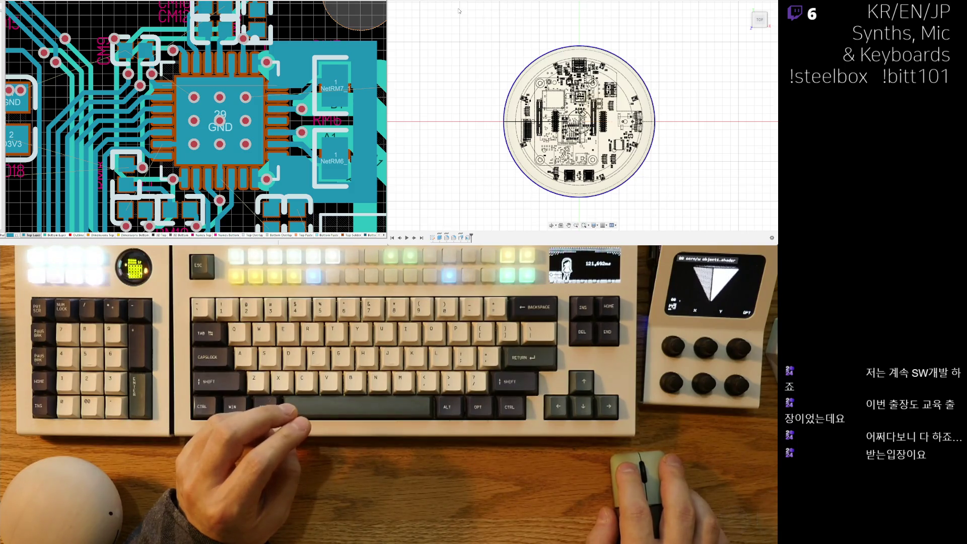
Clear the board selection and zoom in on the rotated encoder near the upper edge.
click(666, 119)
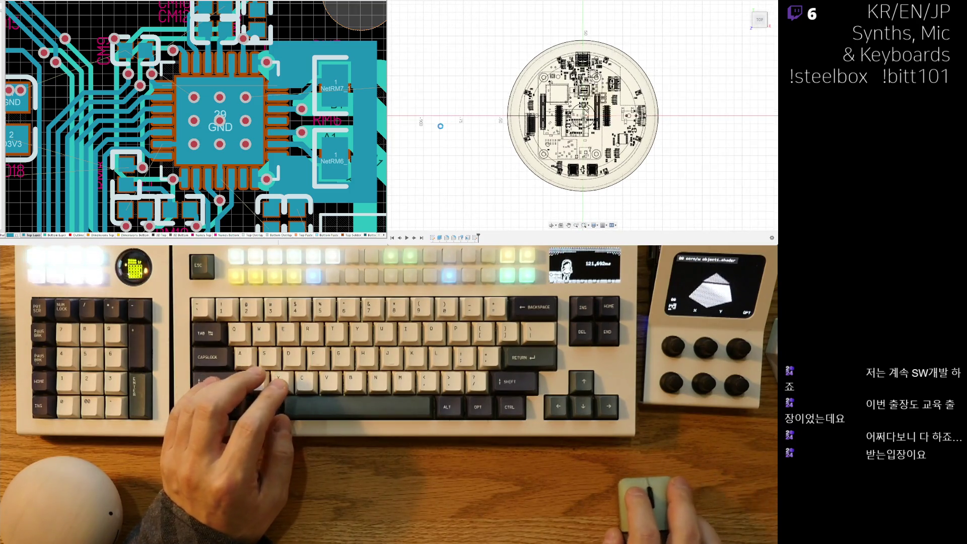
scroll(582, 100, up, 5)
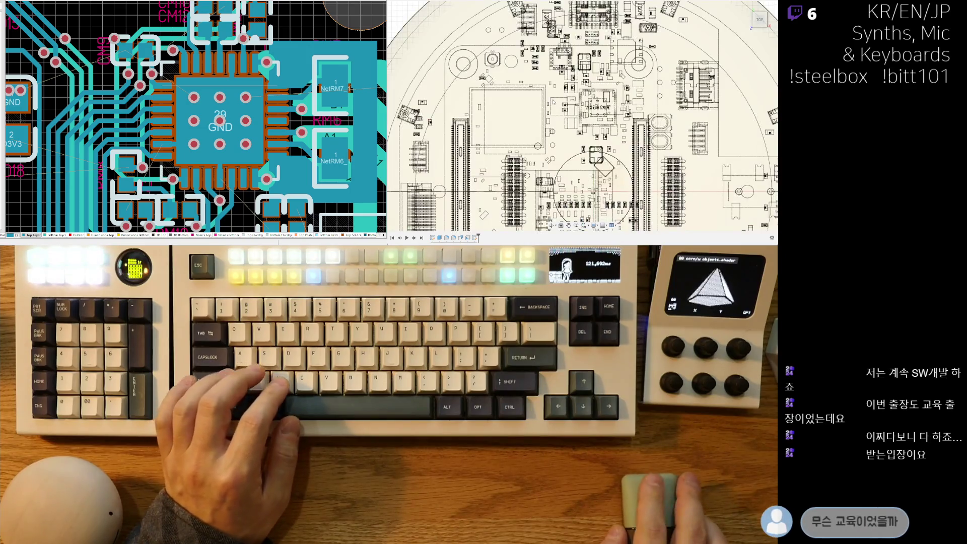
scroll(542, 64, up, 5)
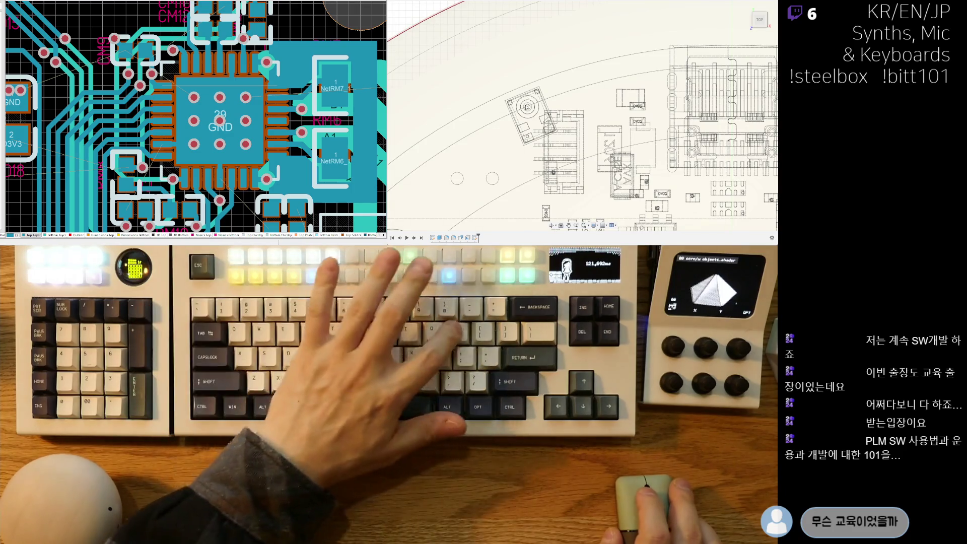
scroll(528, 106, up, 3)
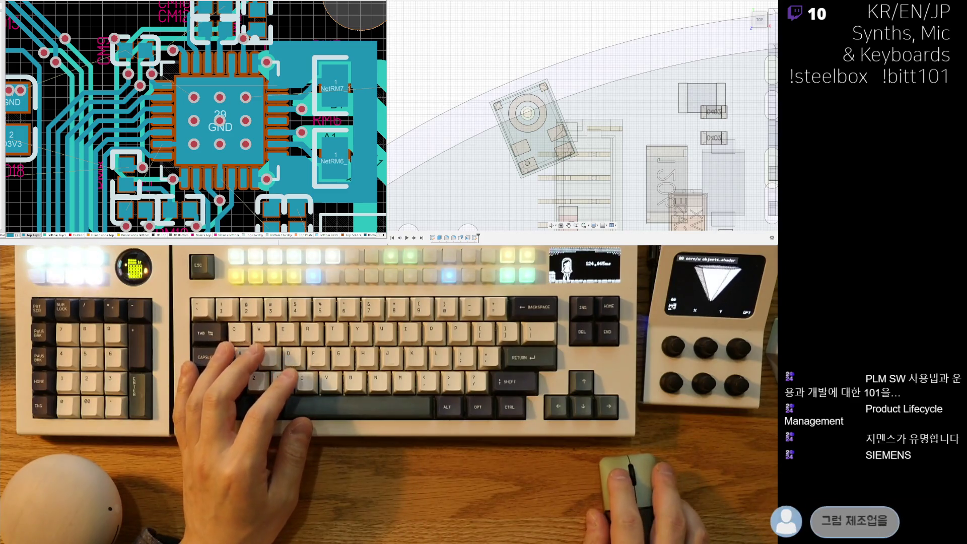
scroll(567, 98, down, 5)
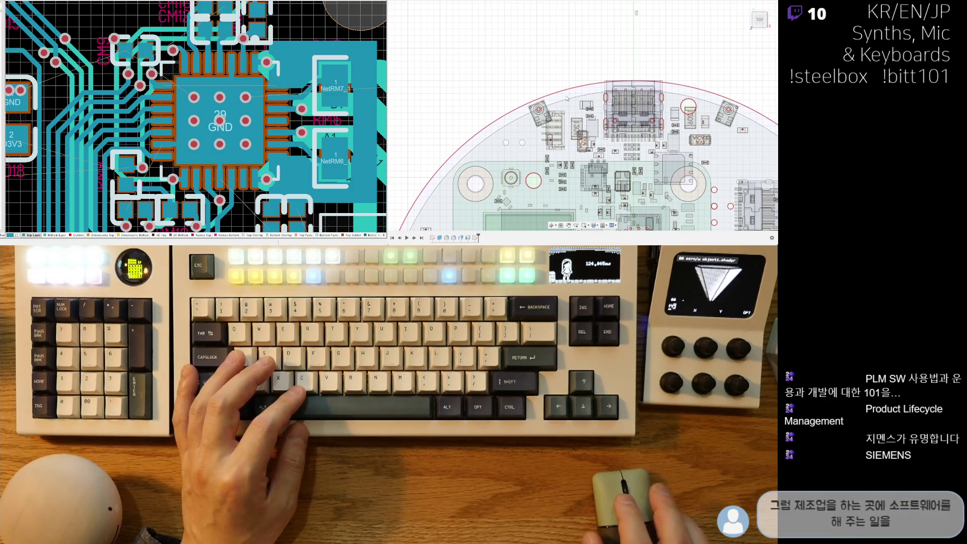
Zoom out and pan to inspect the encoders on the board's right side.
scroll(569, 98, down, 3)
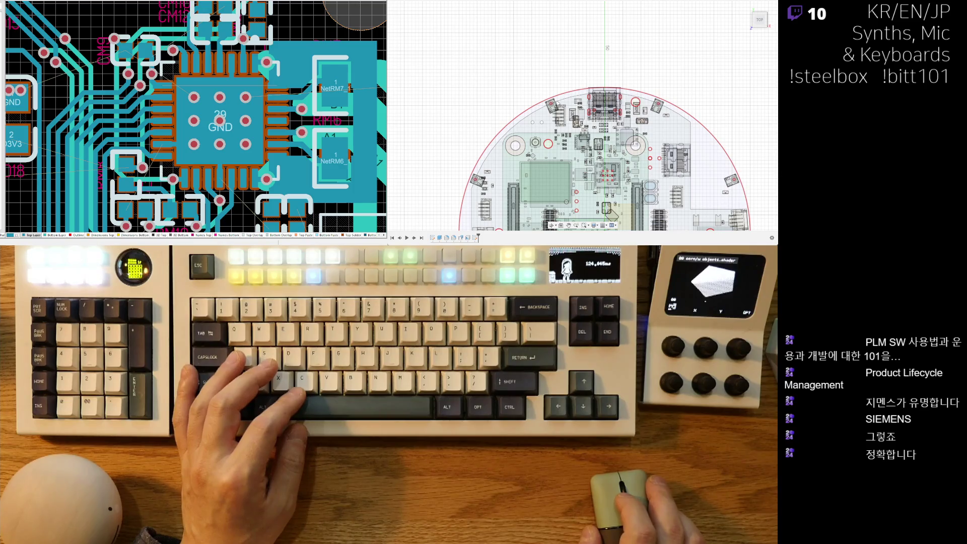
scroll(557, 103, down, 3)
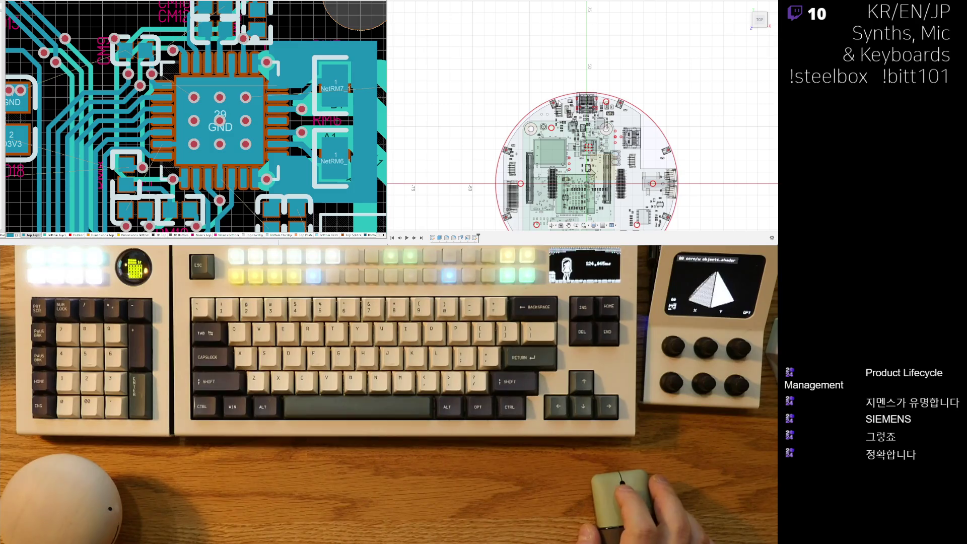
scroll(558, 103, up, 5)
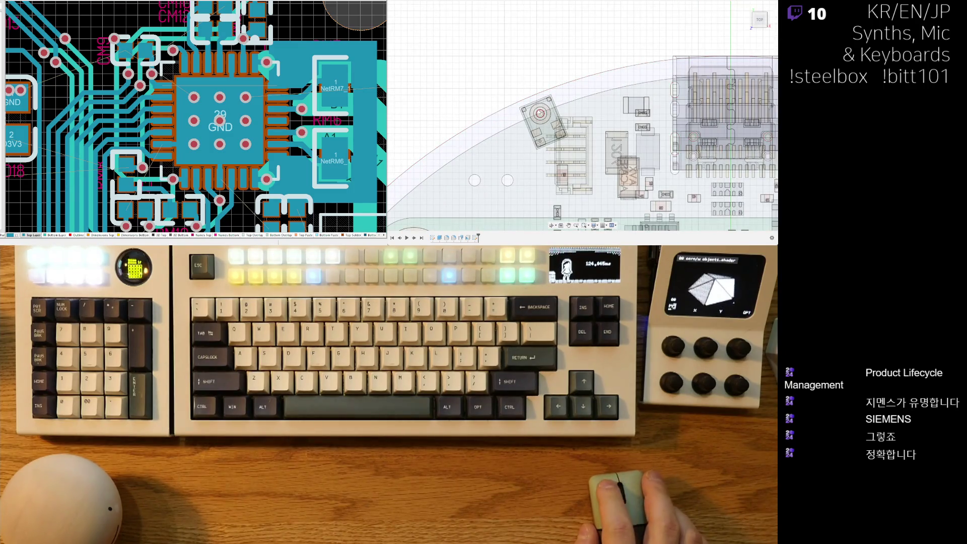
middle_drag(630, 31, 339, 40)
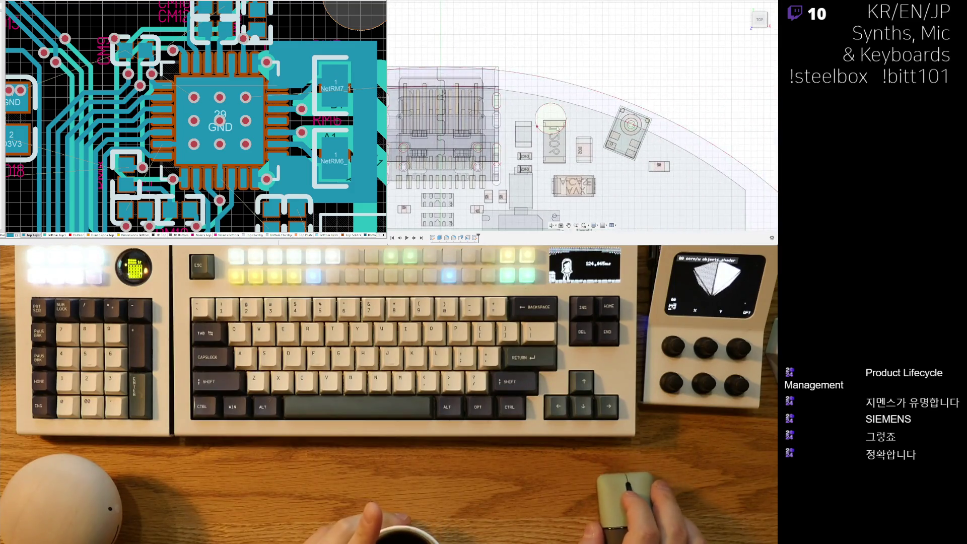
scroll(554, 77, up, 3)
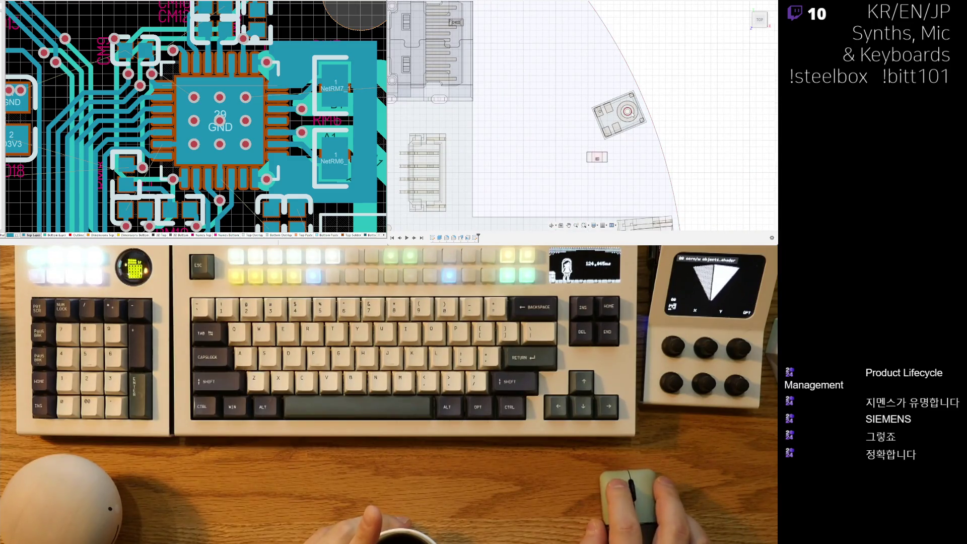
scroll(629, 150, up, 2)
scroll(600, 42, down, 2)
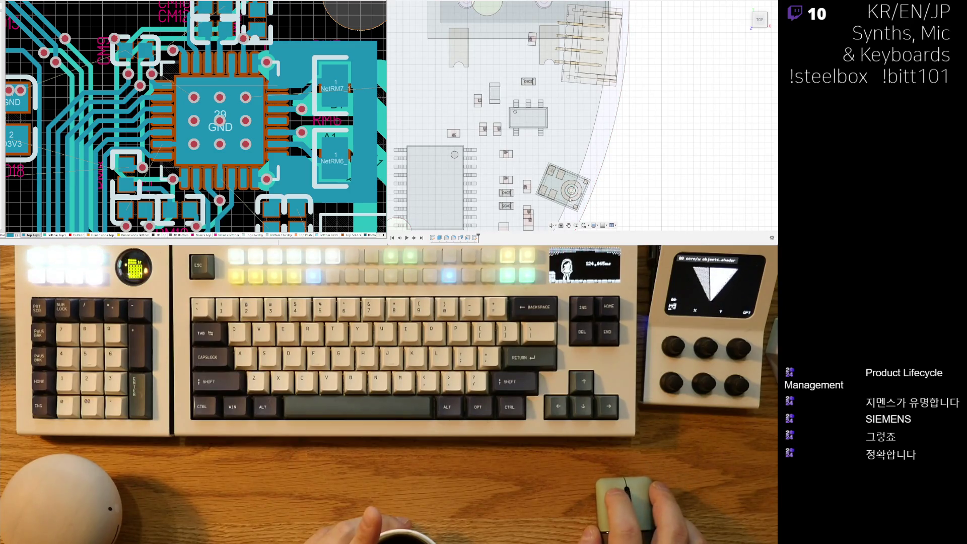
scroll(573, 198, down, 4)
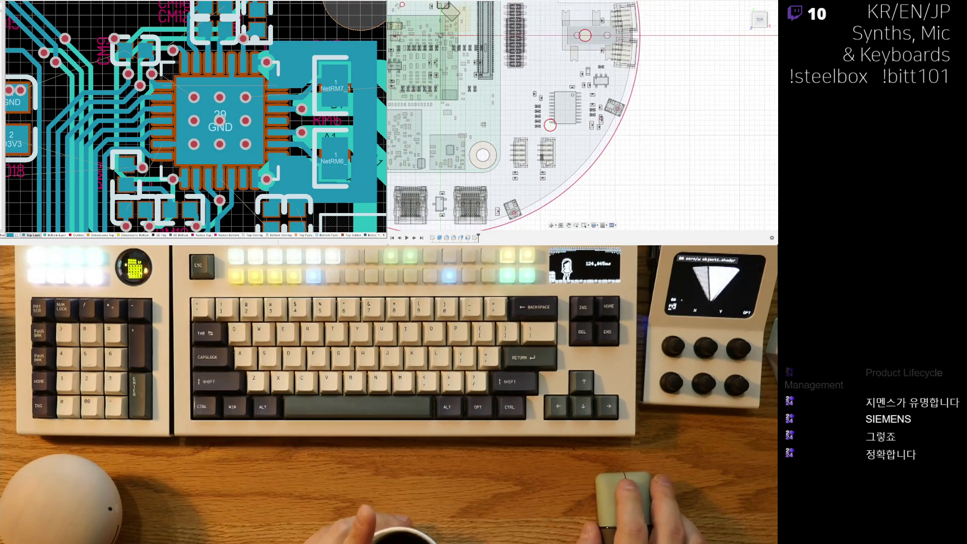
scroll(589, 138, up, 5)
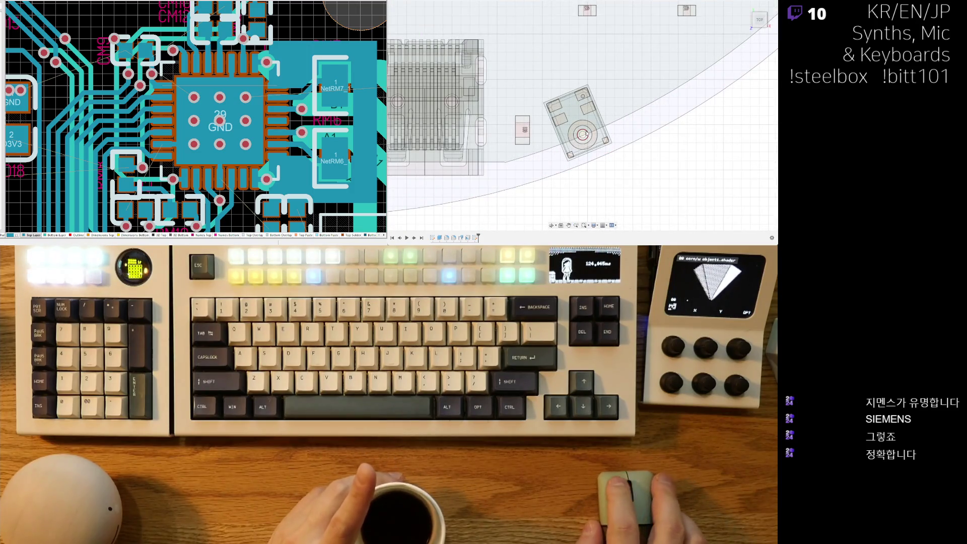
scroll(585, 134, down, 5)
Pan and zoom onto the top connector and its neighbouring edge encoders.
middle_drag(585, 134, 543, 166)
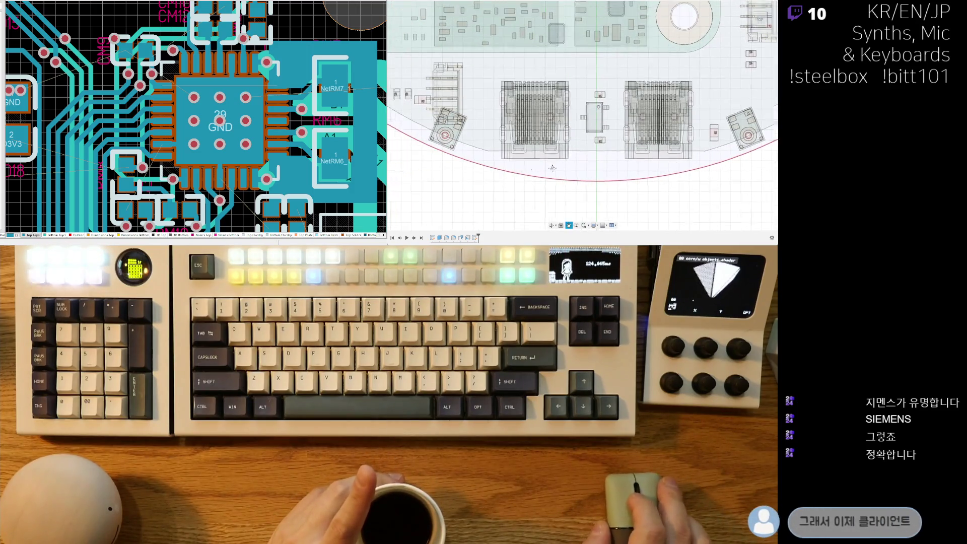
scroll(543, 166, up, 5)
scroll(573, 172, down, 2)
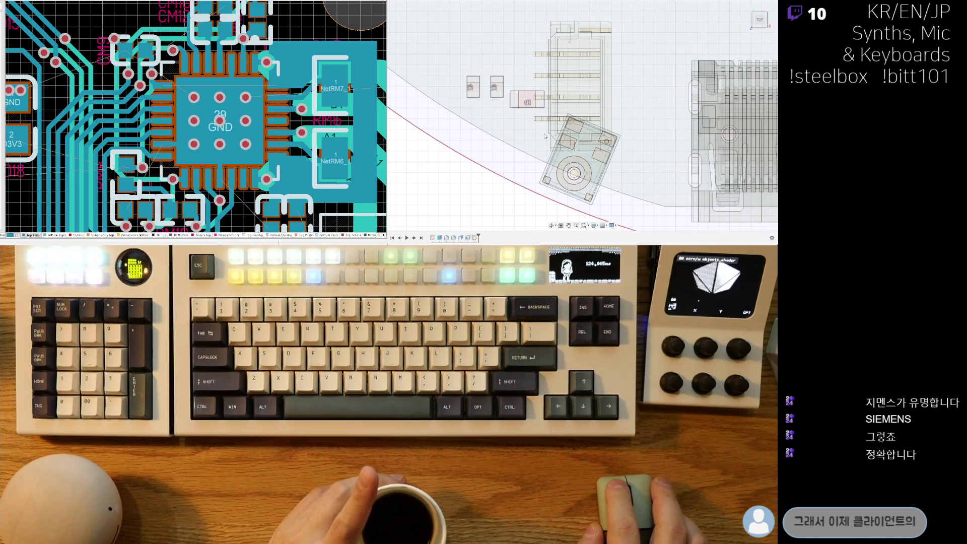
scroll(546, 136, down, 5)
scroll(542, 146, up, 4)
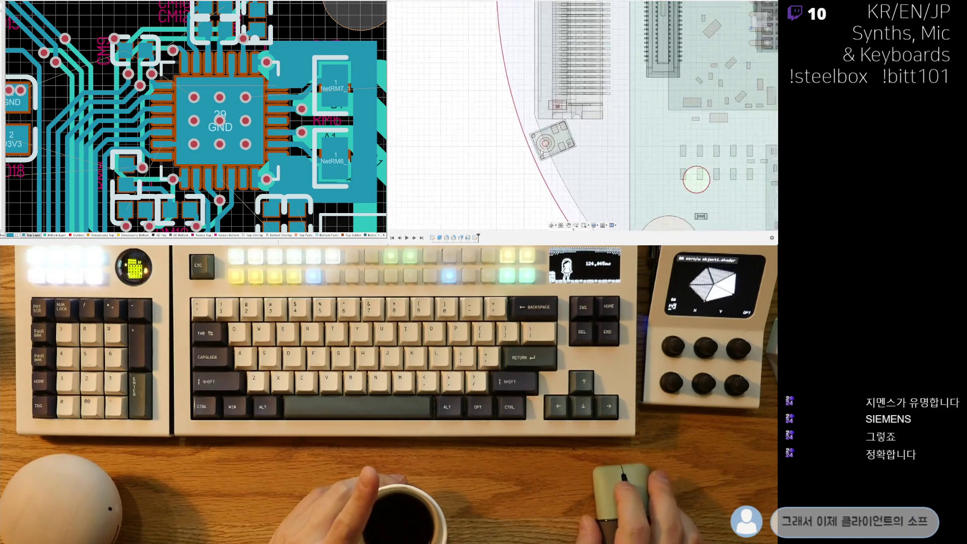
scroll(544, 146, up, 2)
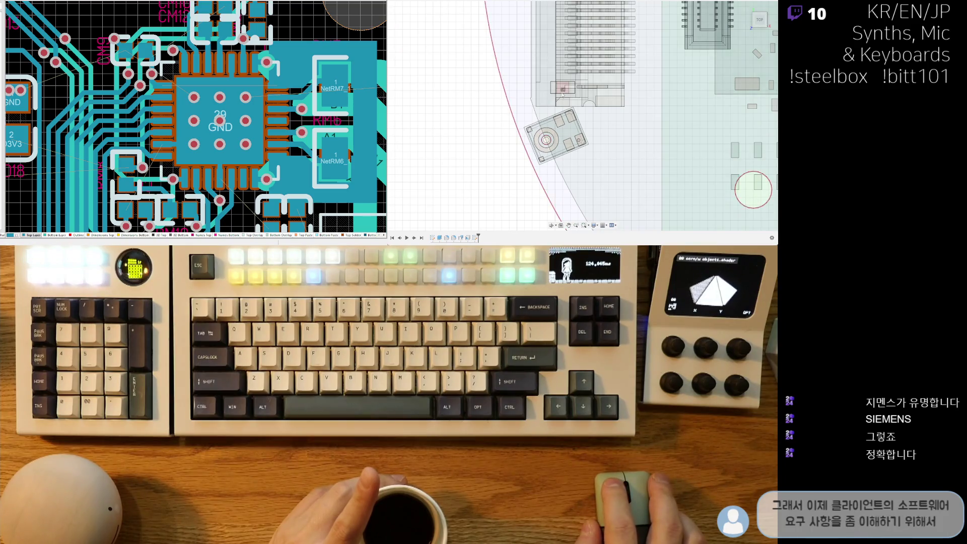
scroll(552, 142, down, 3)
scroll(544, 123, up, 2)
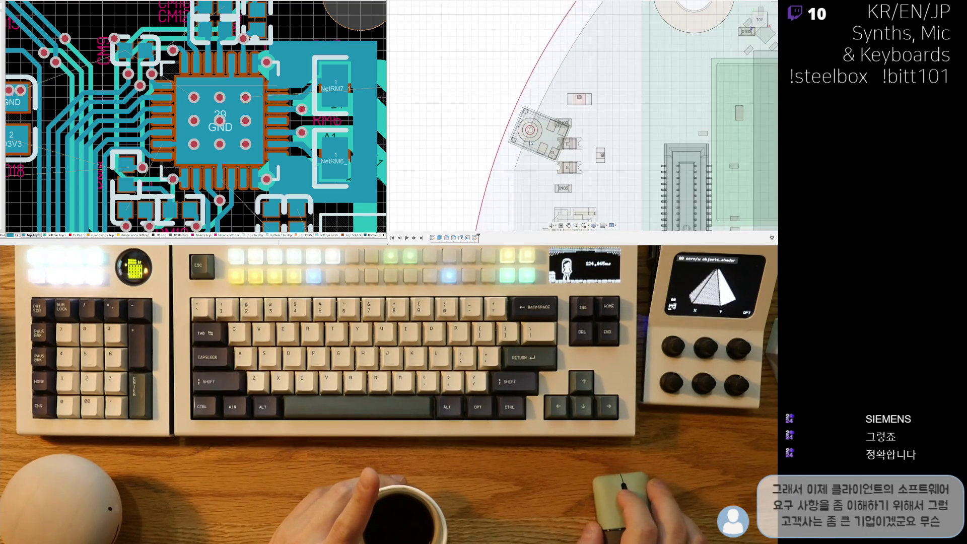
scroll(531, 130, down, 4)
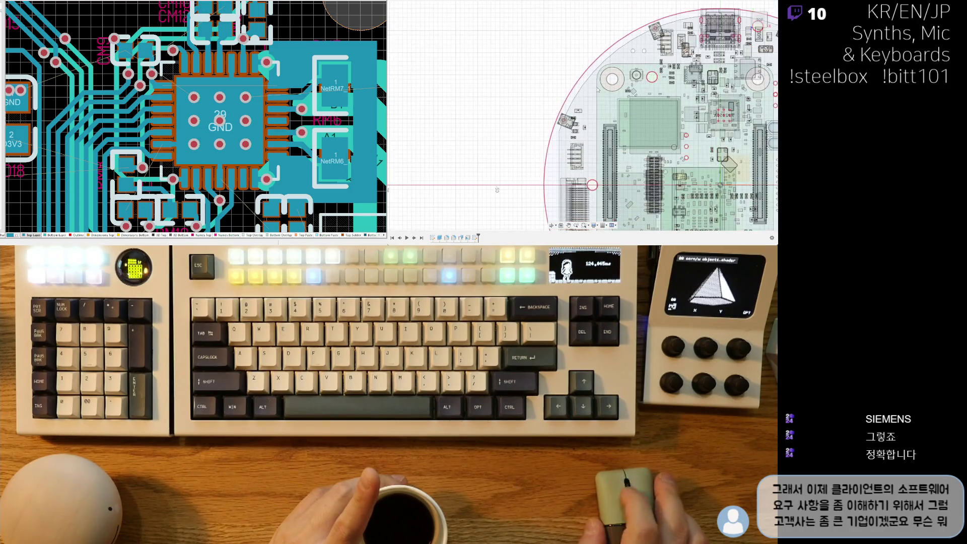
scroll(600, 93, up, 1)
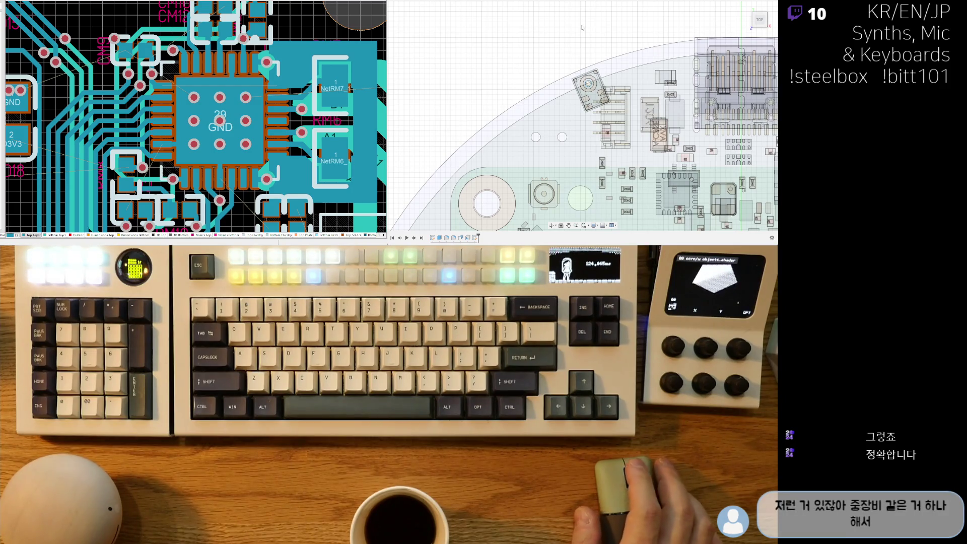
scroll(547, 85, down, 2)
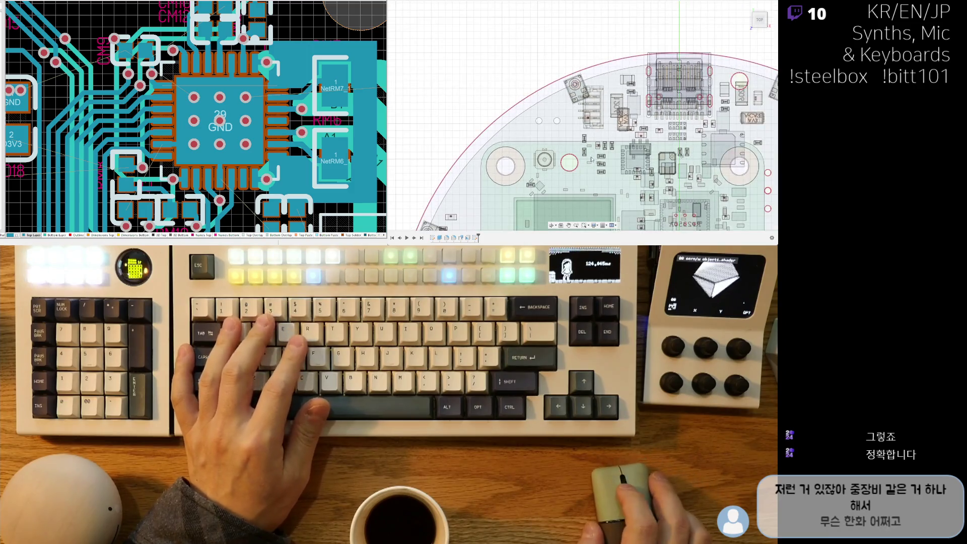
scroll(594, 160, up, 2)
scroll(599, 54, up, 1)
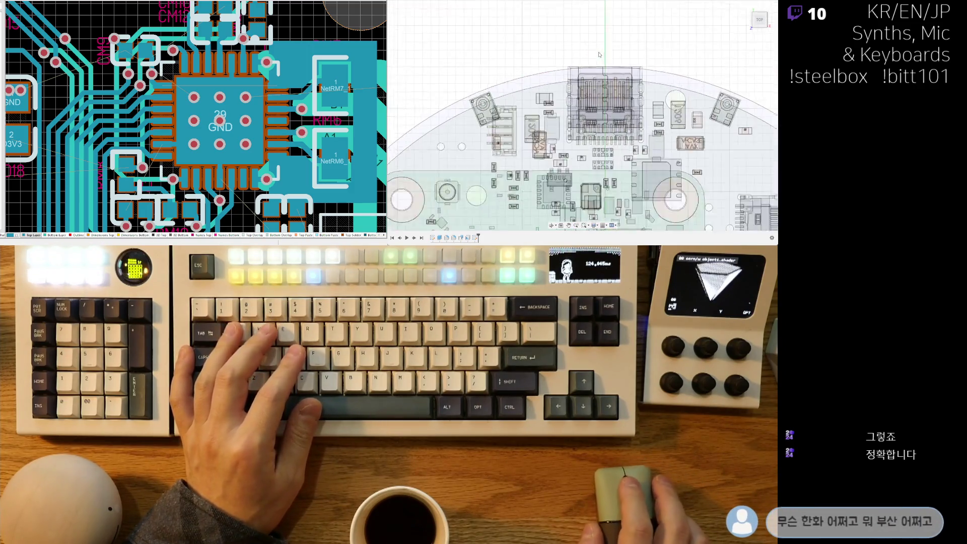
scroll(599, 55, up, 2)
scroll(573, 56, up, 2)
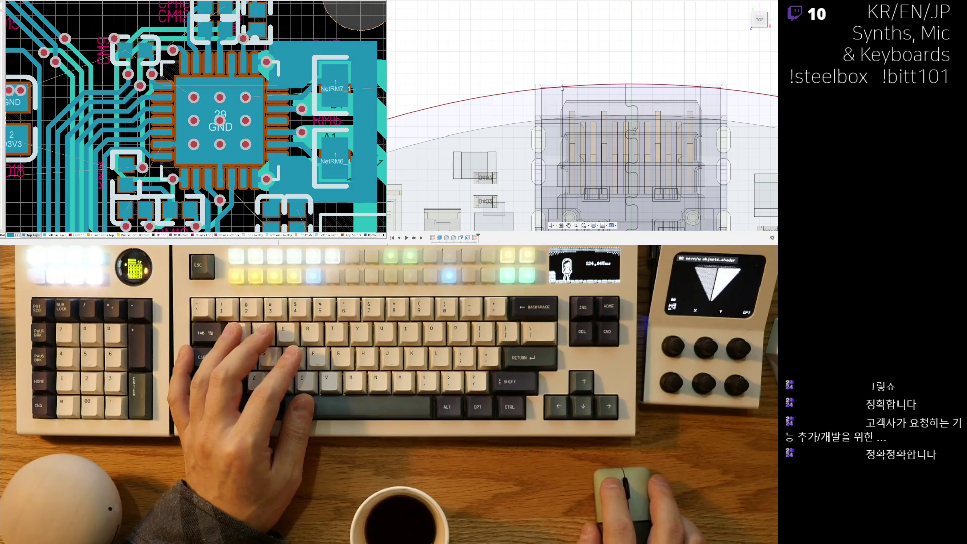
scroll(551, 88, down, 2)
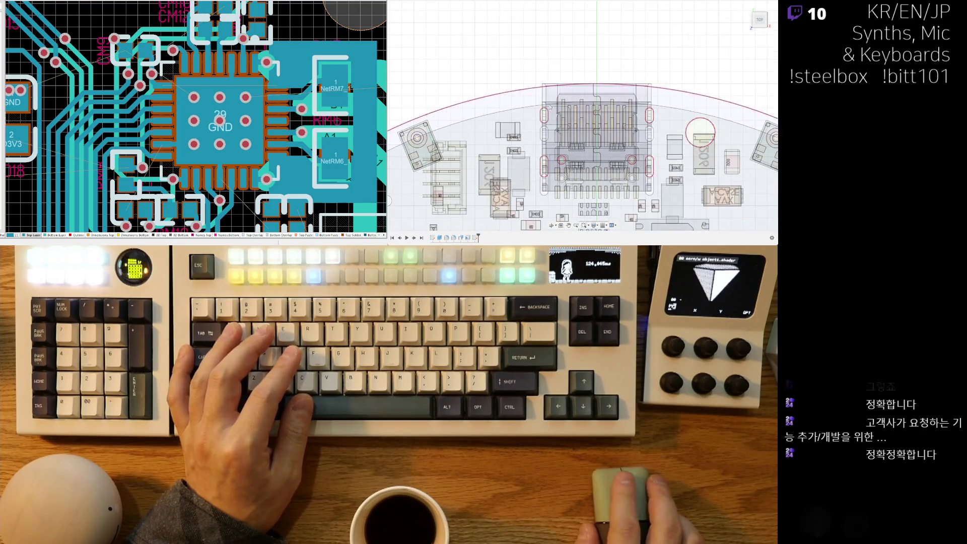
scroll(543, 87, down, 1)
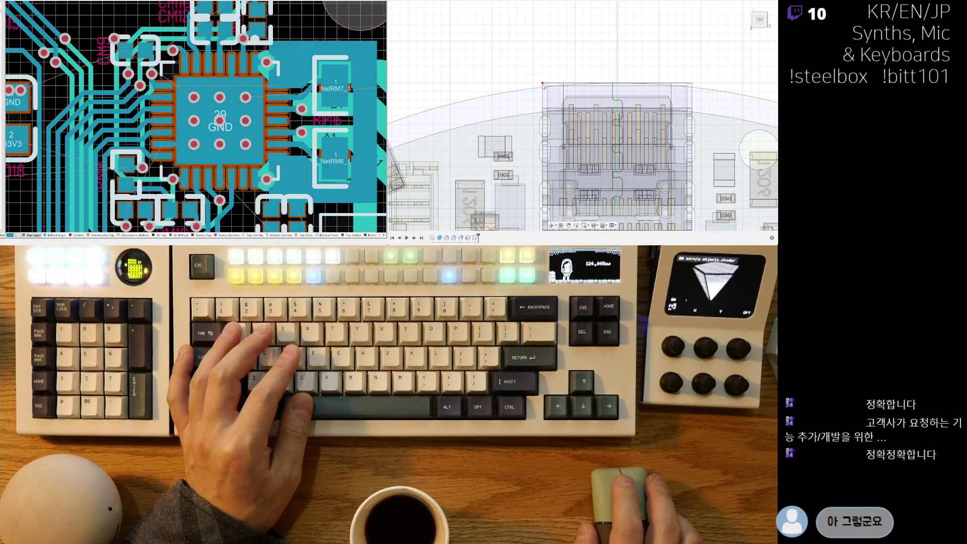
scroll(543, 87, up, 3)
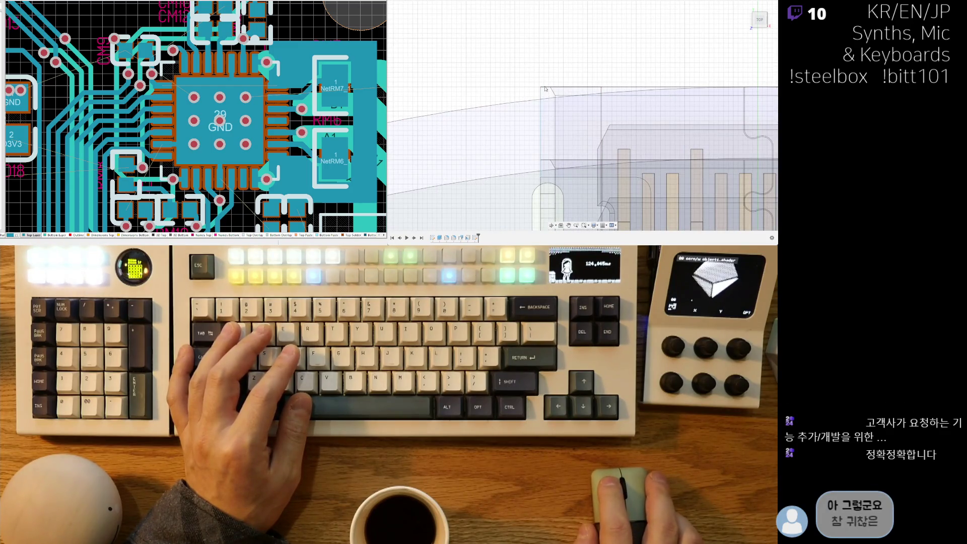
middle_drag(719, 123, 514, 125)
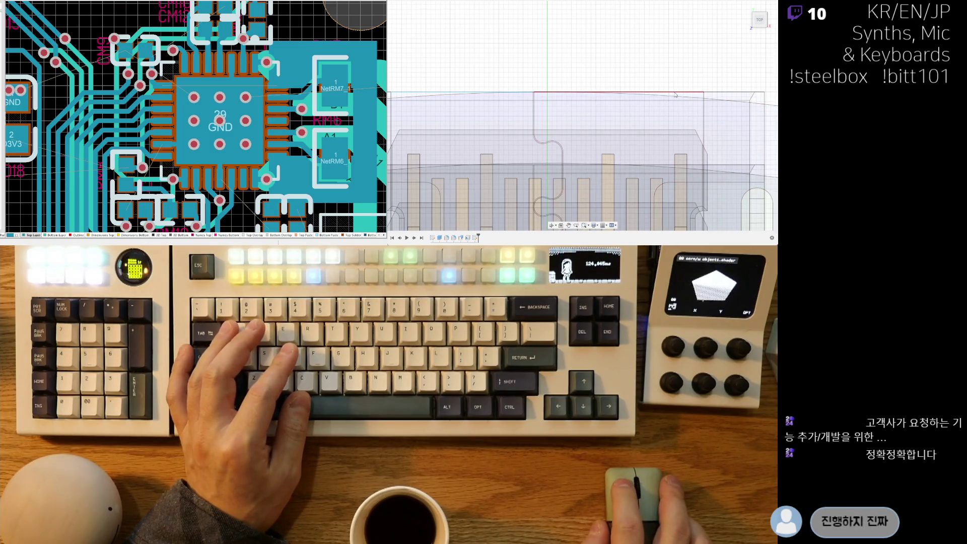
scroll(650, 93, up, 3)
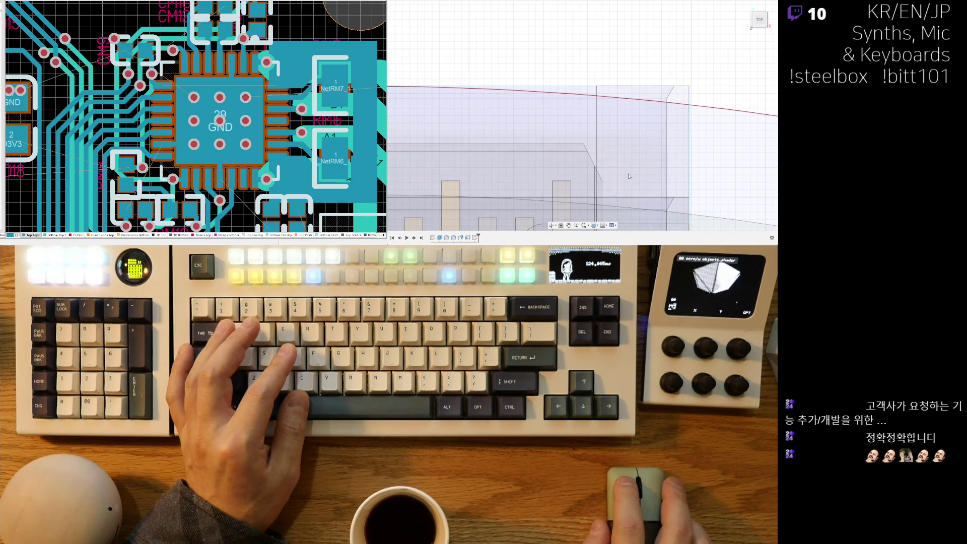
scroll(628, 173, down, 5)
scroll(562, 141, down, 5)
scroll(571, 147, up, 2)
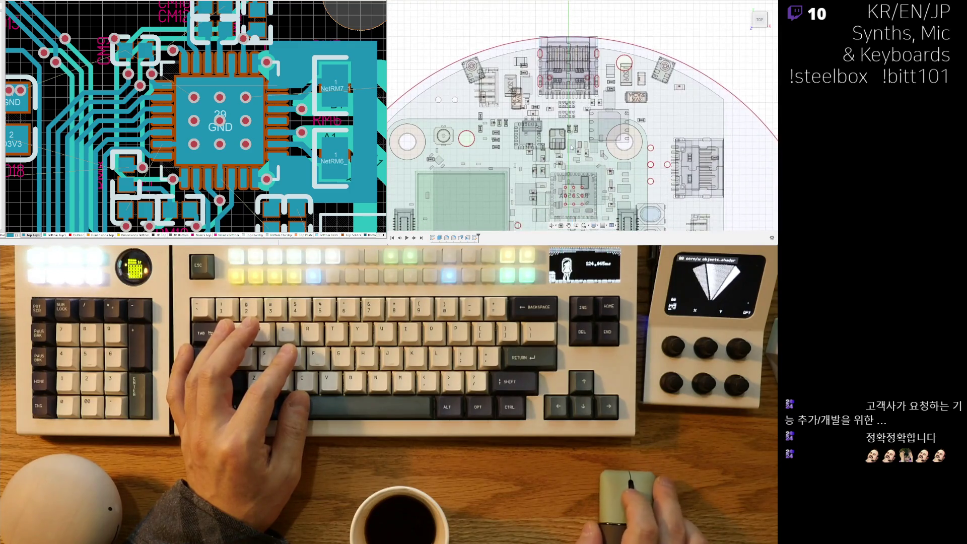
scroll(571, 147, down, 3)
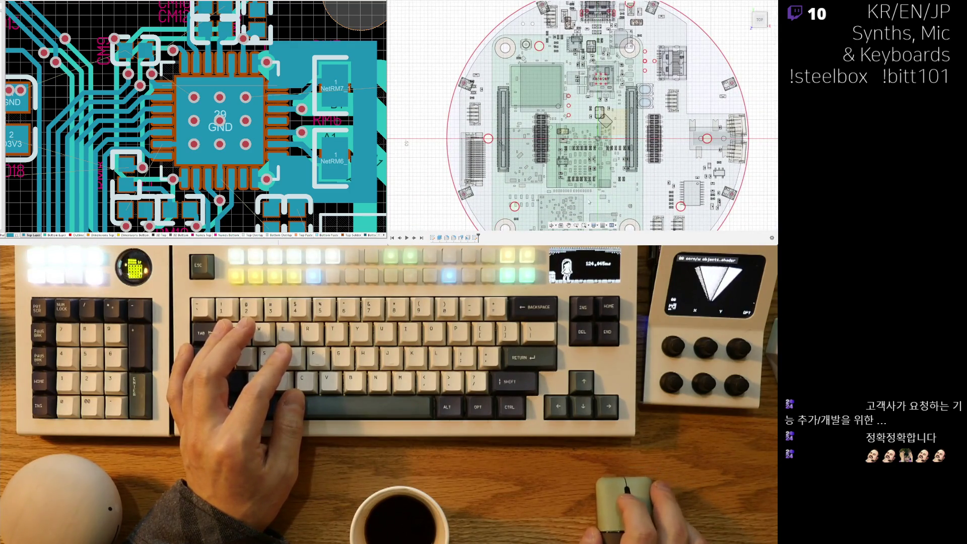
scroll(648, 121, up, 6)
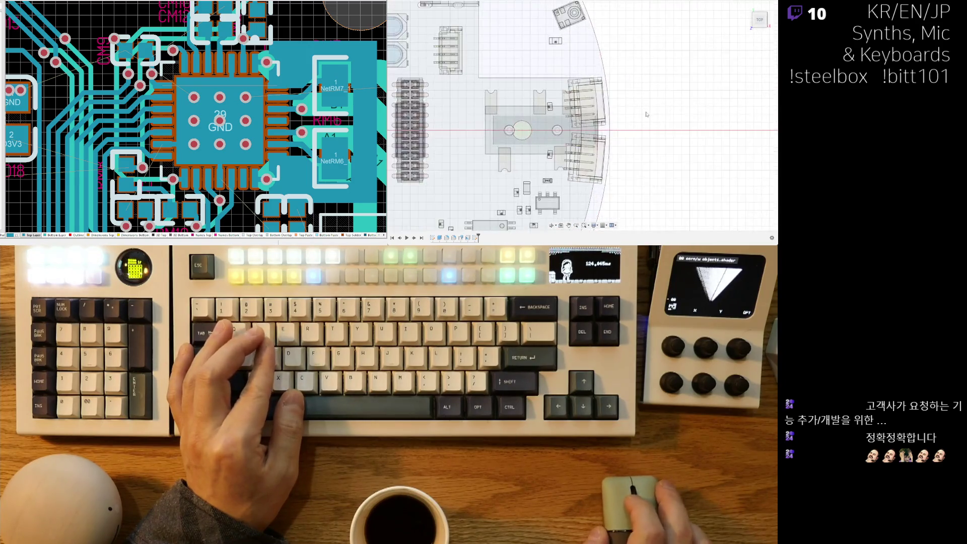
scroll(649, 118, up, 3)
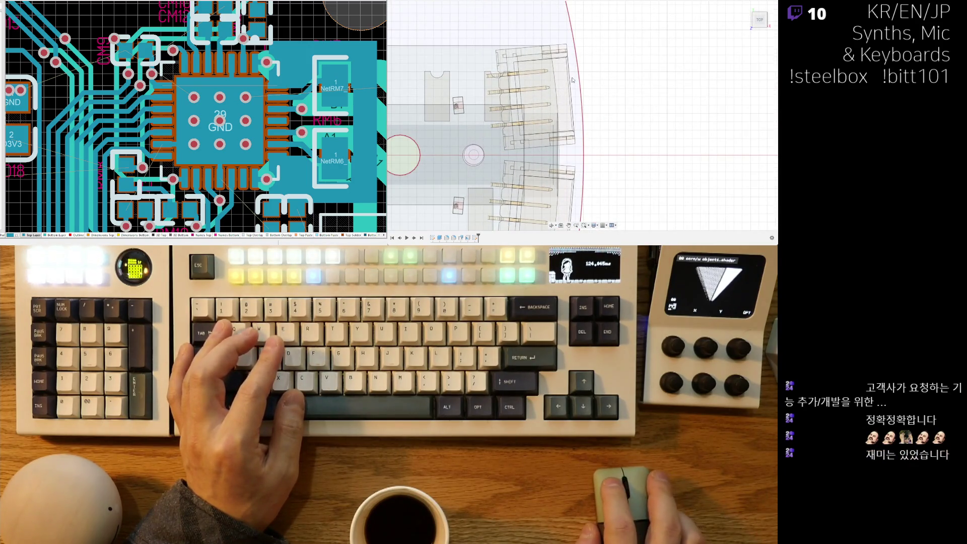
scroll(510, 143, down, 6)
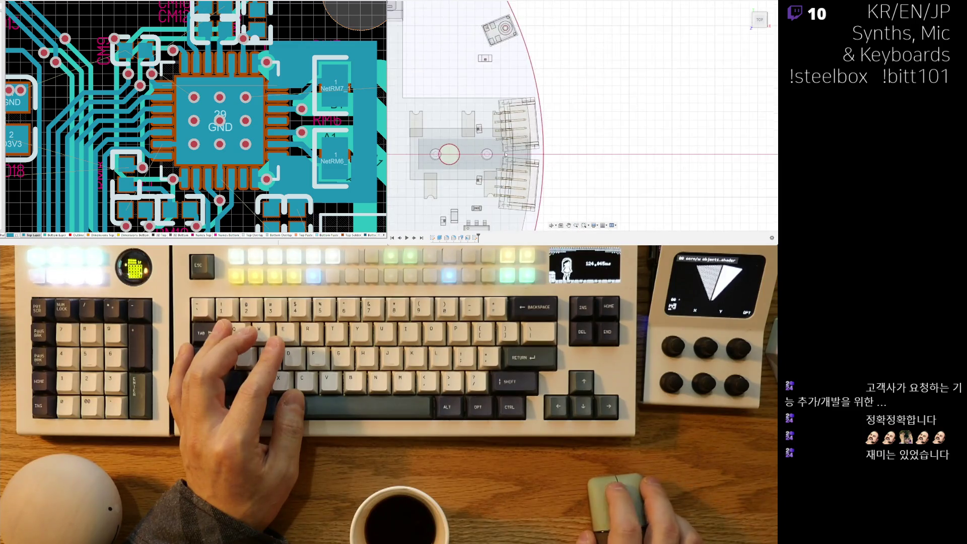
scroll(615, 160, down, 3)
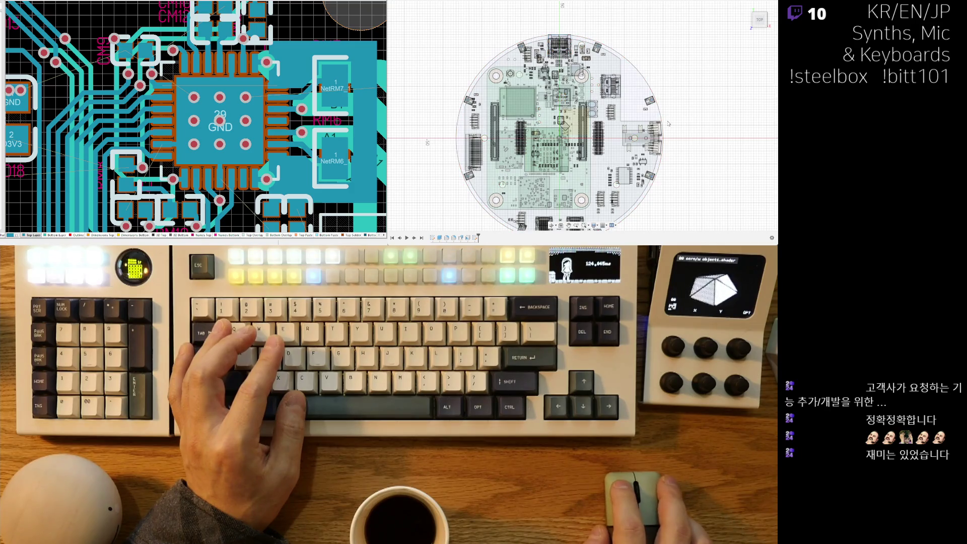
scroll(608, 56, up, 3)
scroll(614, 55, down, 3)
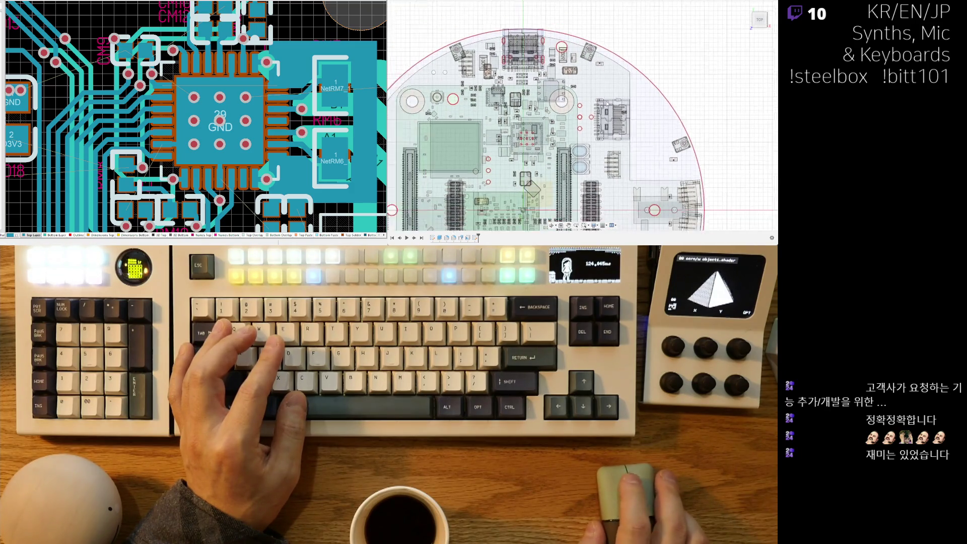
scroll(602, 77, up, 2)
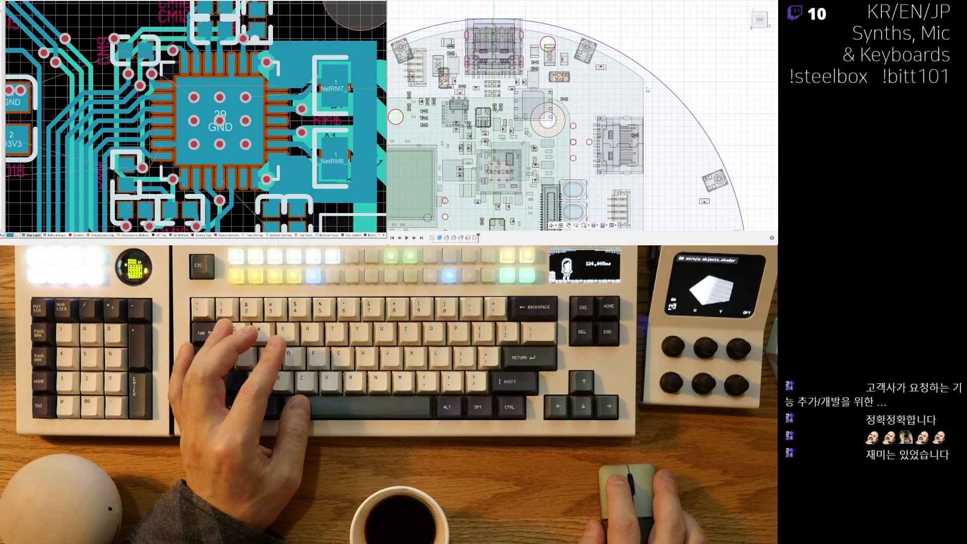
scroll(582, 112, down, 3)
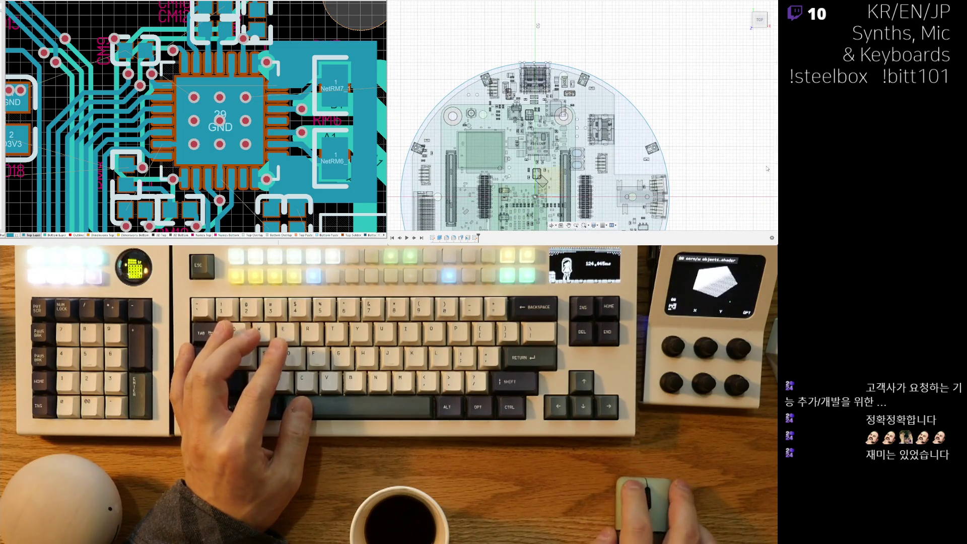
middle_drag(498, 143, 519, 132)
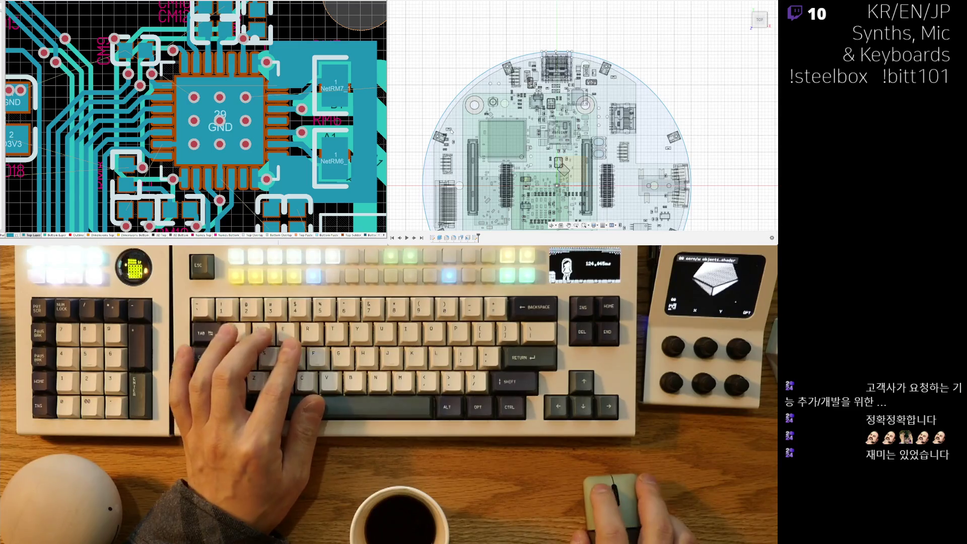
click(448, 128)
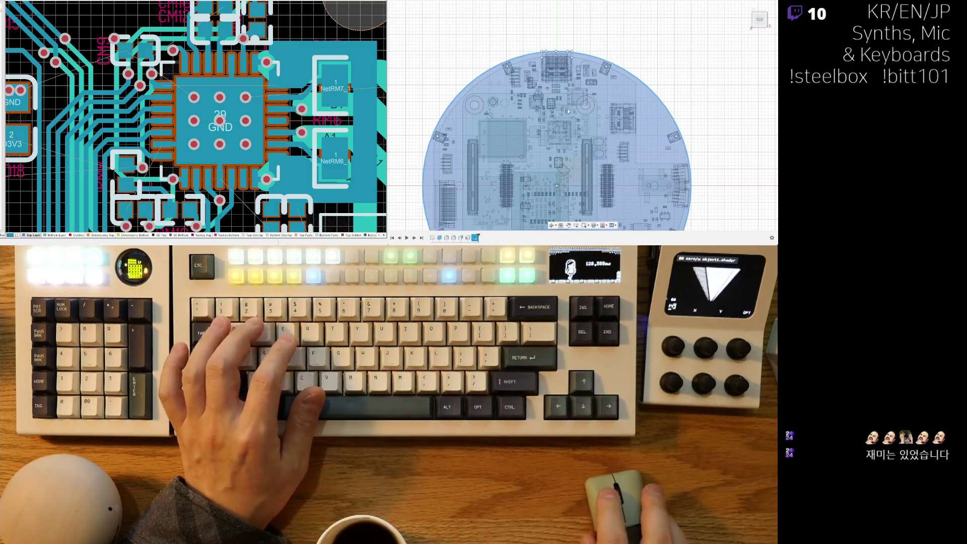
mouse_move(649, 108)
shift+middle_down()
mouse_move(624, 71)
mouse_move(424, 108)
shift+middle_up()
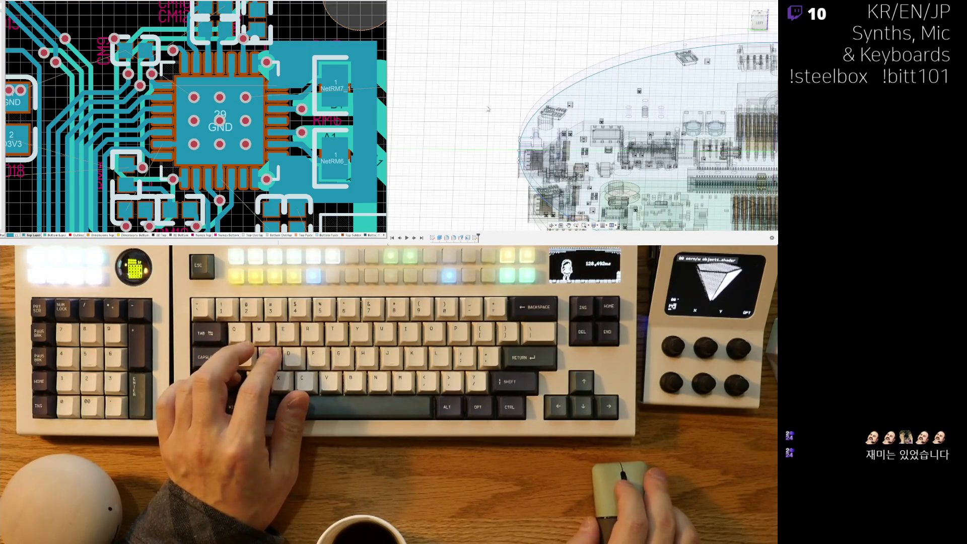
scroll(630, 151, up, 5)
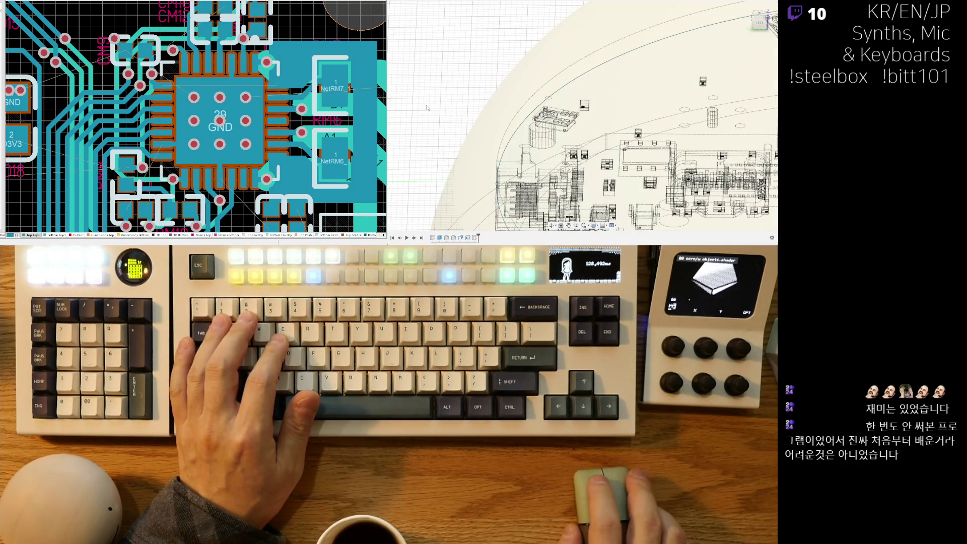
scroll(553, 126, up, 5)
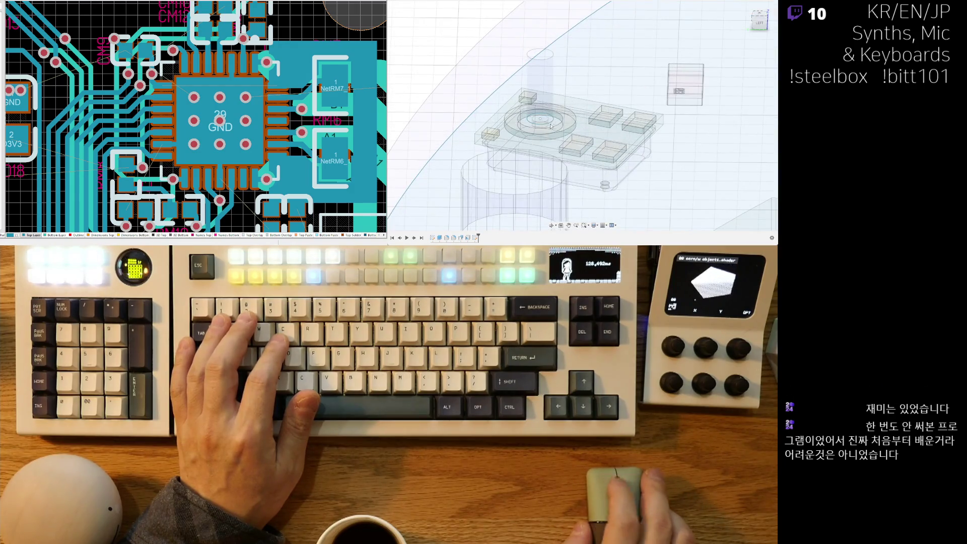
shift+middle_drag(529, 95, 428, 151)
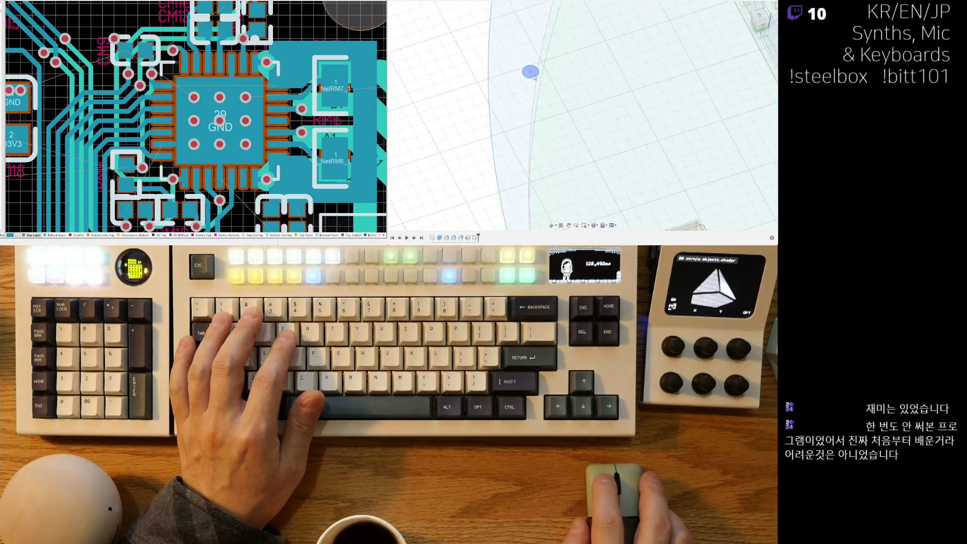
mouse_move(526, 101)
middle_down()
mouse_move(631, 170)
mouse_move(498, 83)
middle_up()
scroll(538, 132, up, 5)
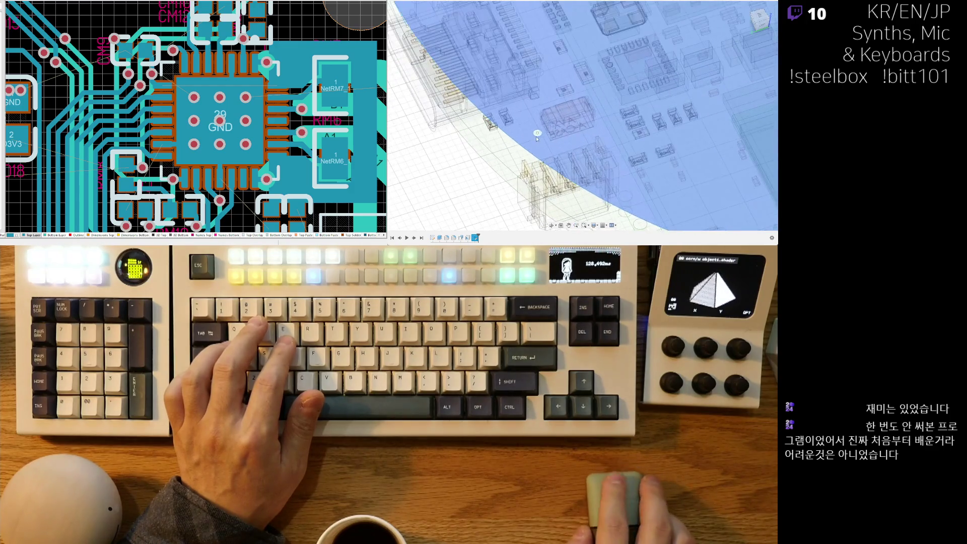
scroll(538, 131, down, 5)
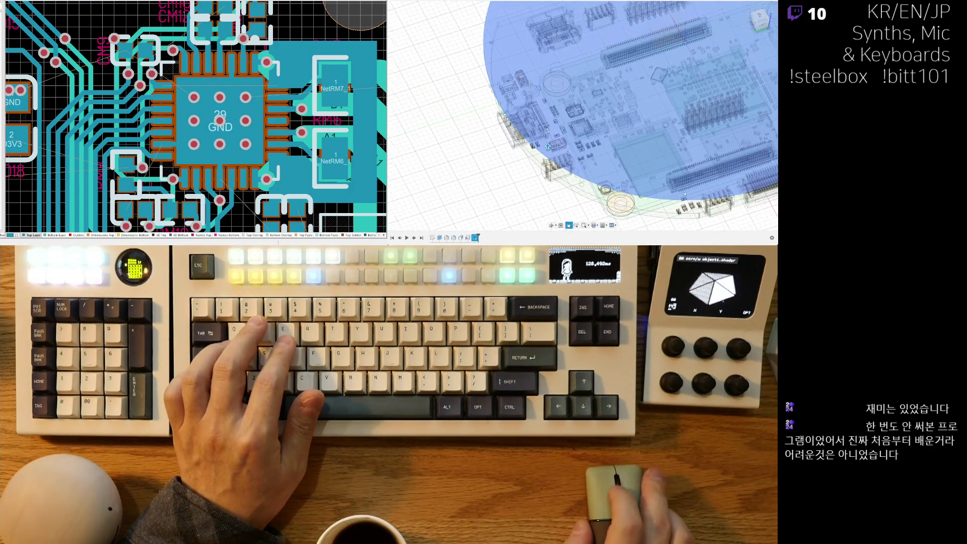
shift+middle_drag(518, 169, 775, 122)
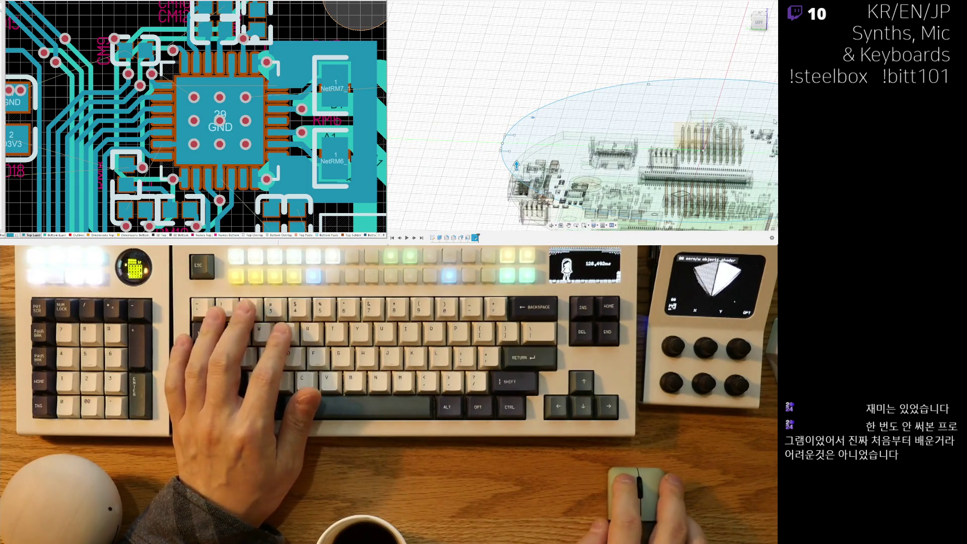
mouse_move(516, 165)
shift+middle_down()
mouse_move(538, 69)
mouse_move(534, 43)
mouse_move(559, 8)
shift+middle_up()
shift+middle_drag(579, 126, 635, 108)
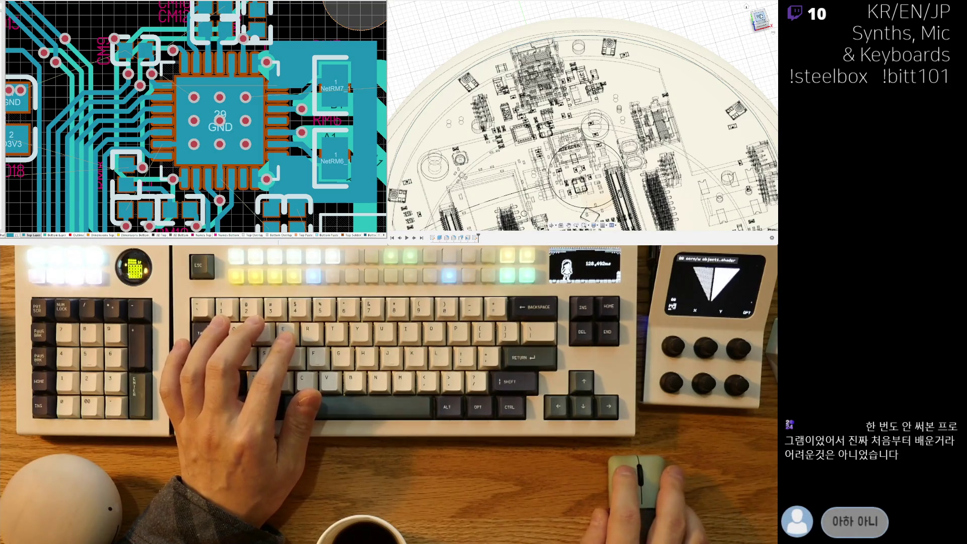
click(759, 16)
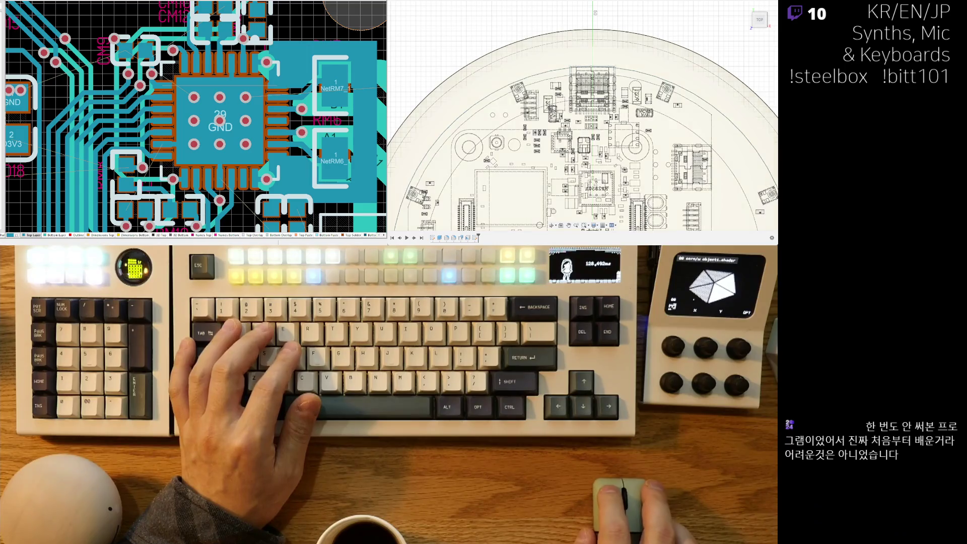
middle_drag(582, 131, 585, 107)
scroll(584, 111, down, 3)
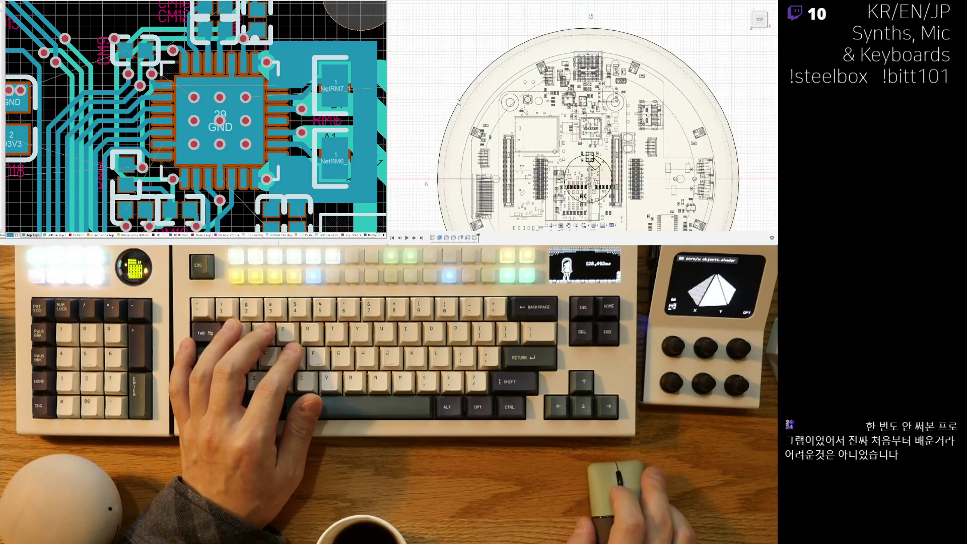
scroll(561, 52, up, 5)
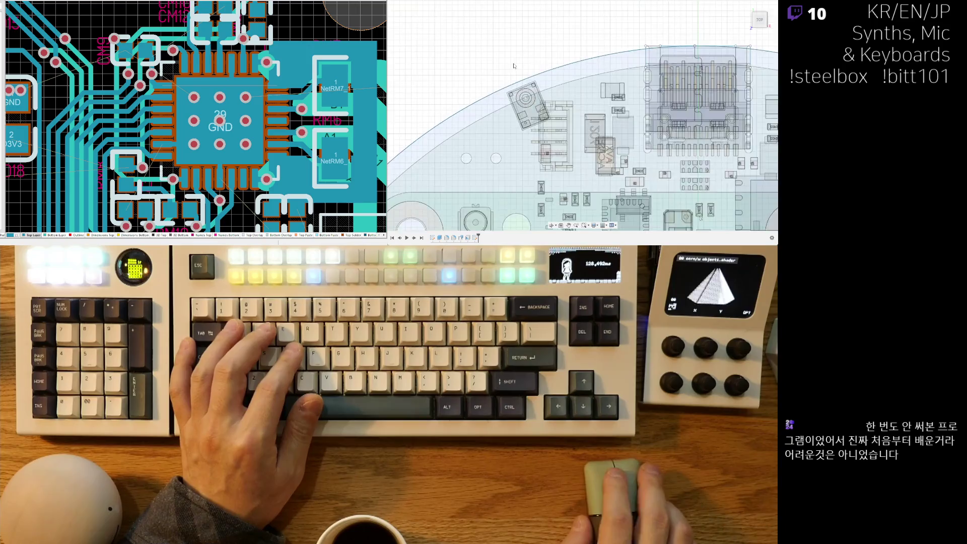
scroll(530, 121, up, 2)
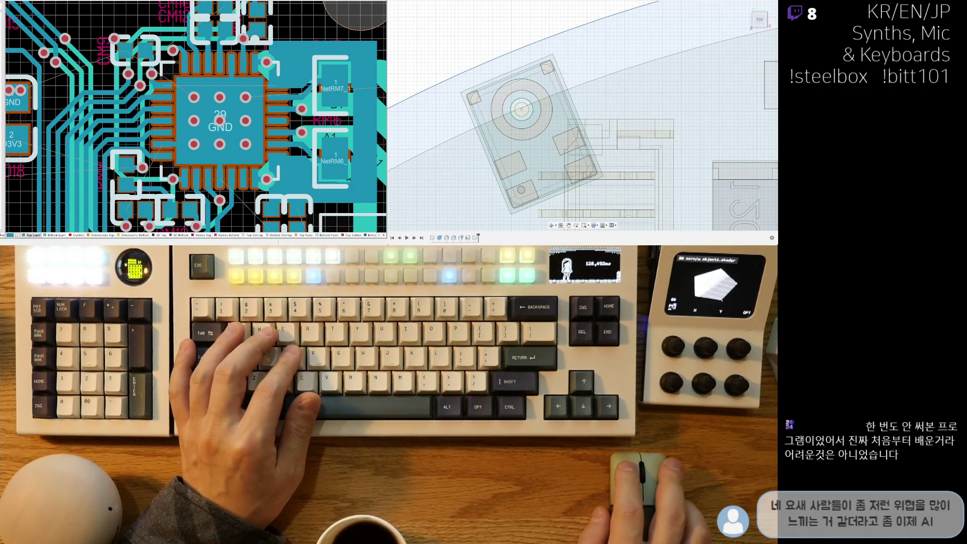
scroll(521, 102, up, 2)
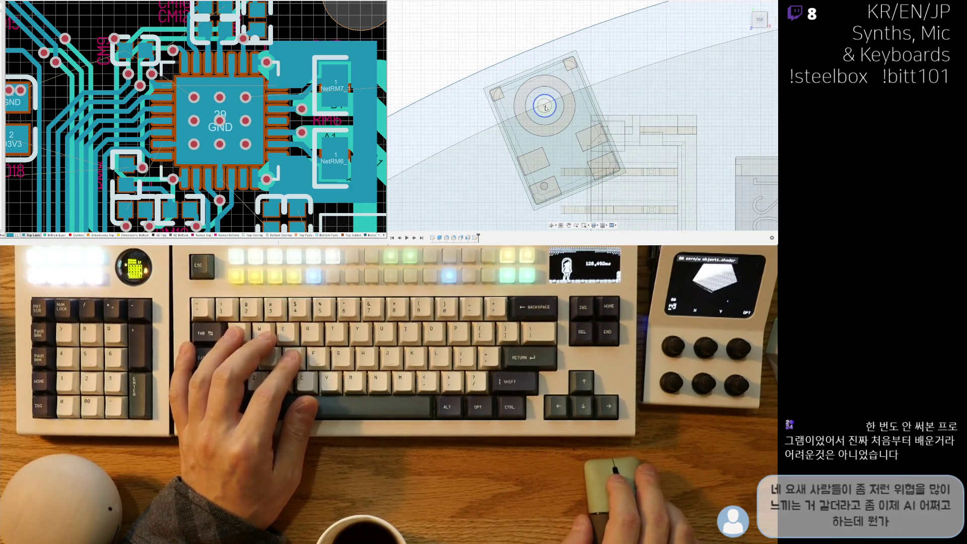
scroll(520, 103, up, 2)
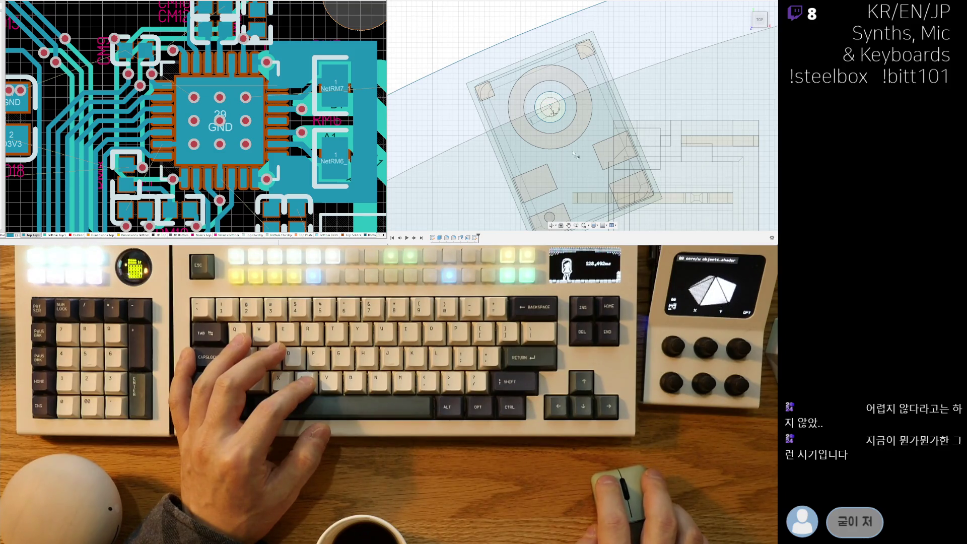
click(551, 106)
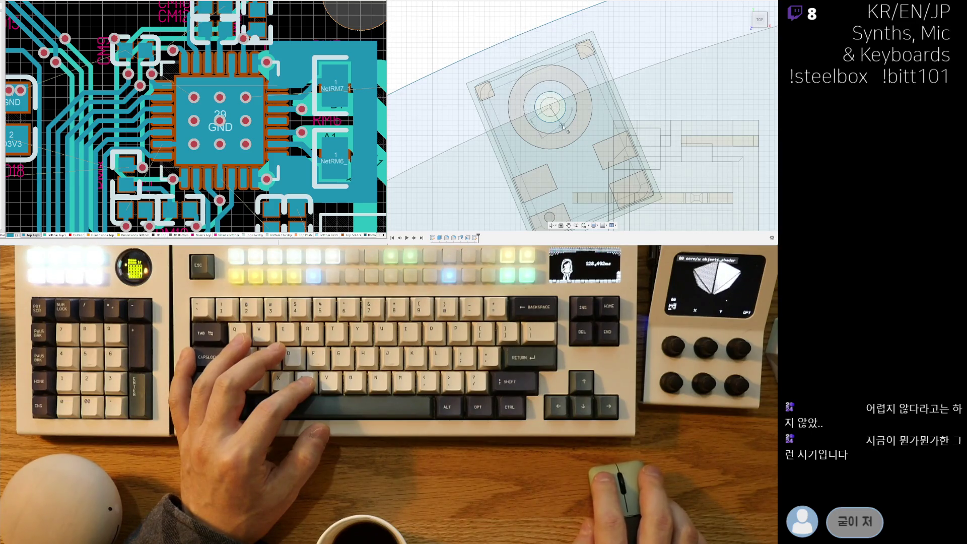
scroll(563, 126, down, 3)
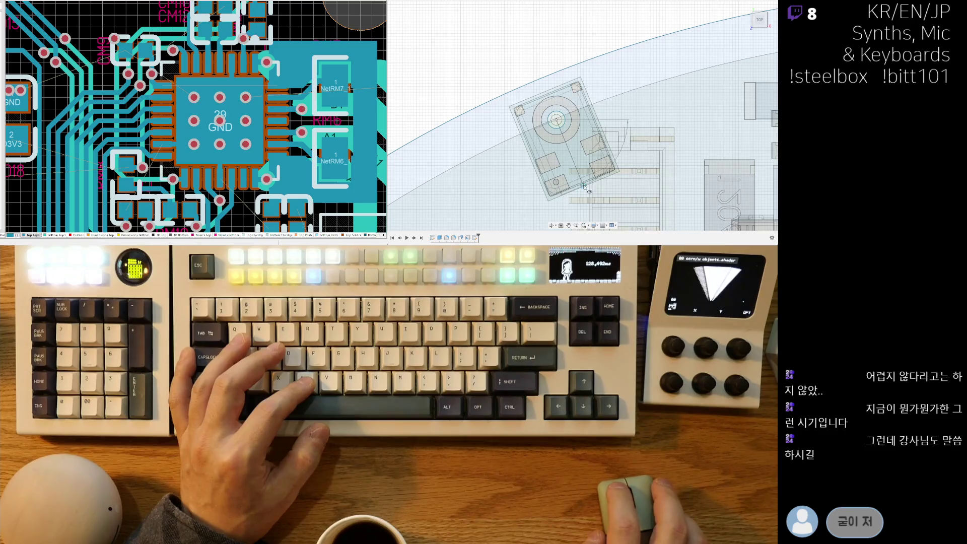
key(c)
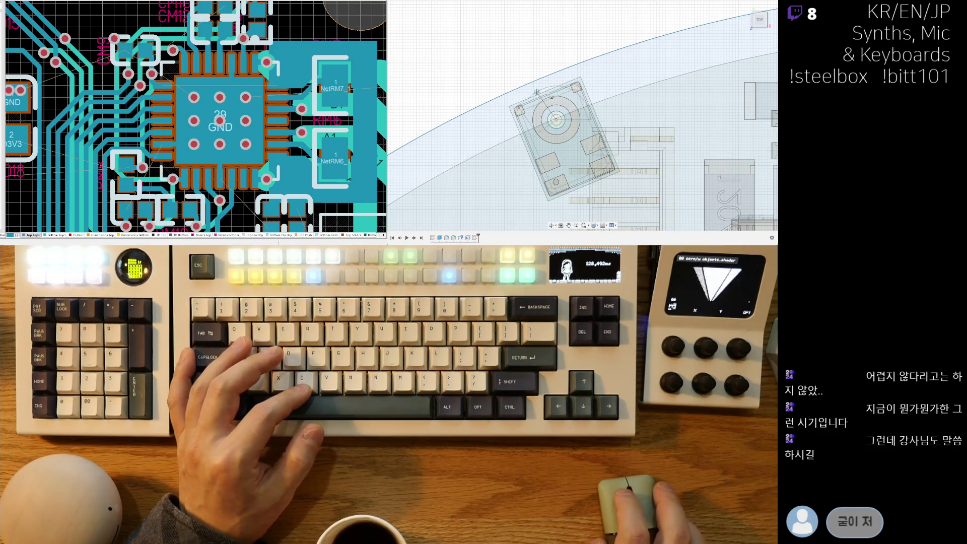
scroll(546, 94, up, 3)
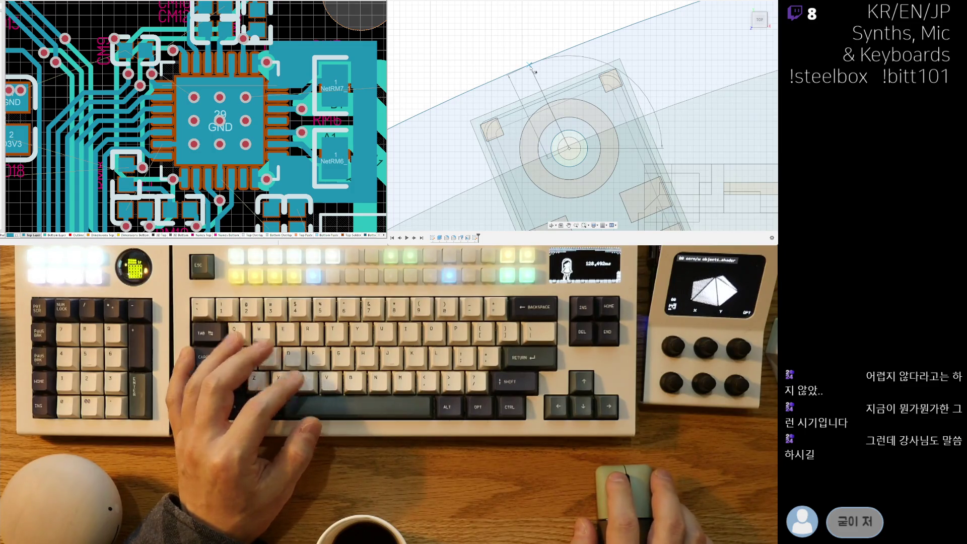
key(Escape)
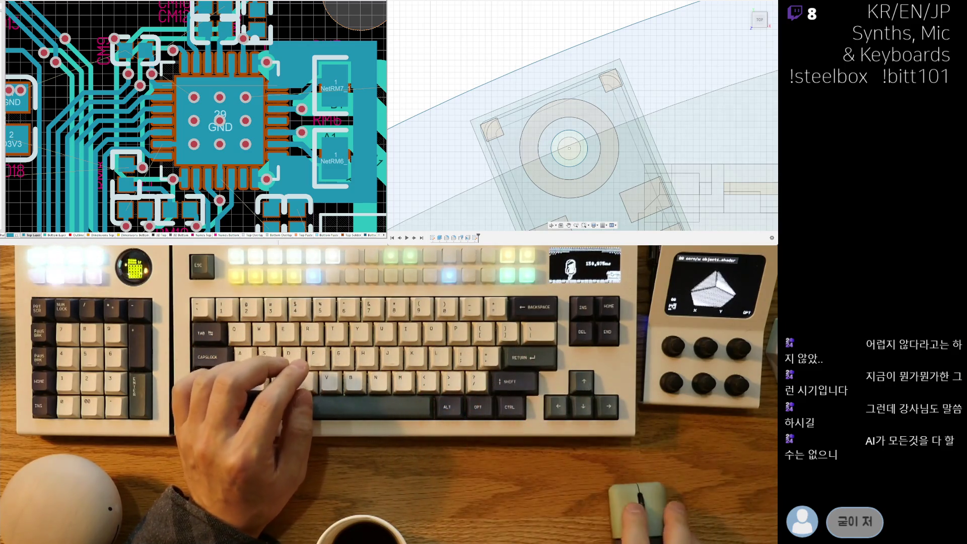
scroll(560, 121, down, 3)
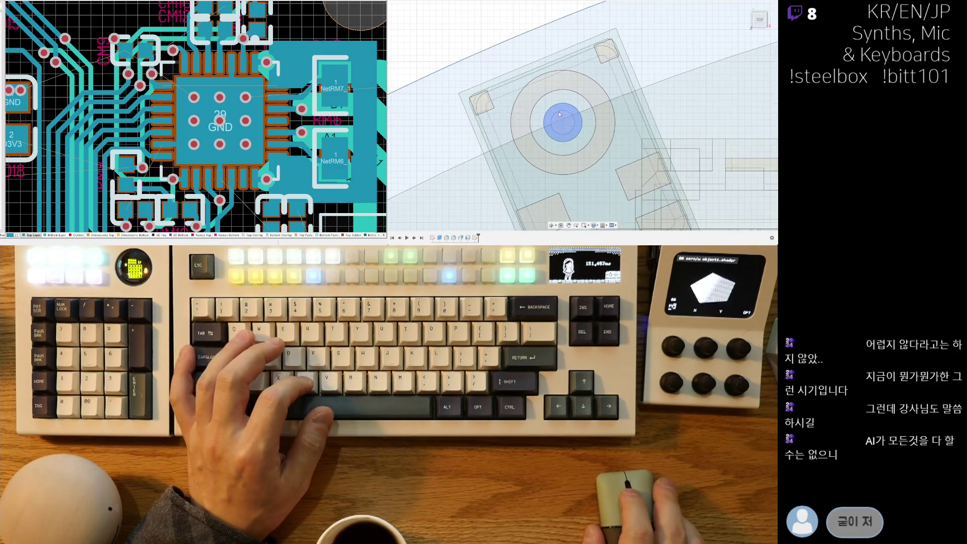
scroll(560, 121, up, 2)
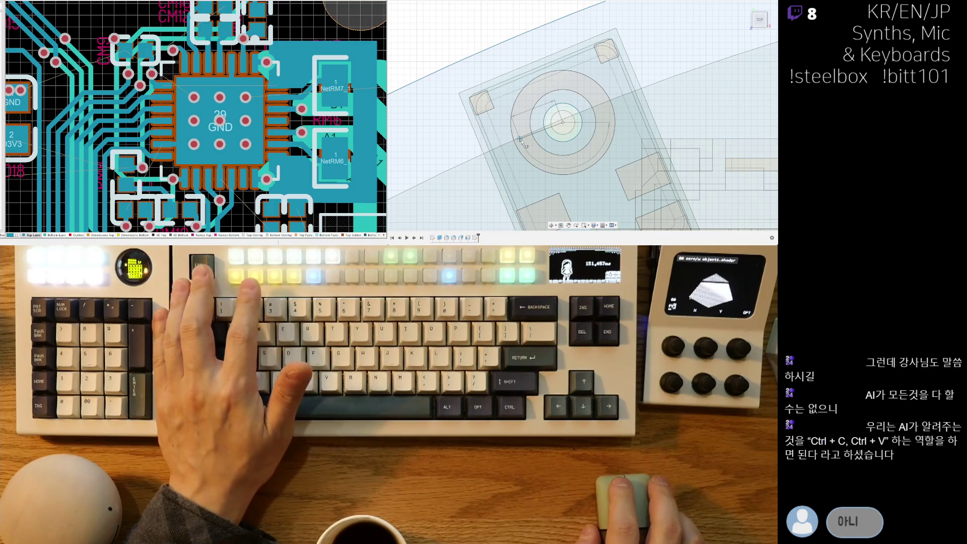
key(Escape)
Select the large sketch region below the outline arc and tilt the view.
scroll(546, 150, down, 5)
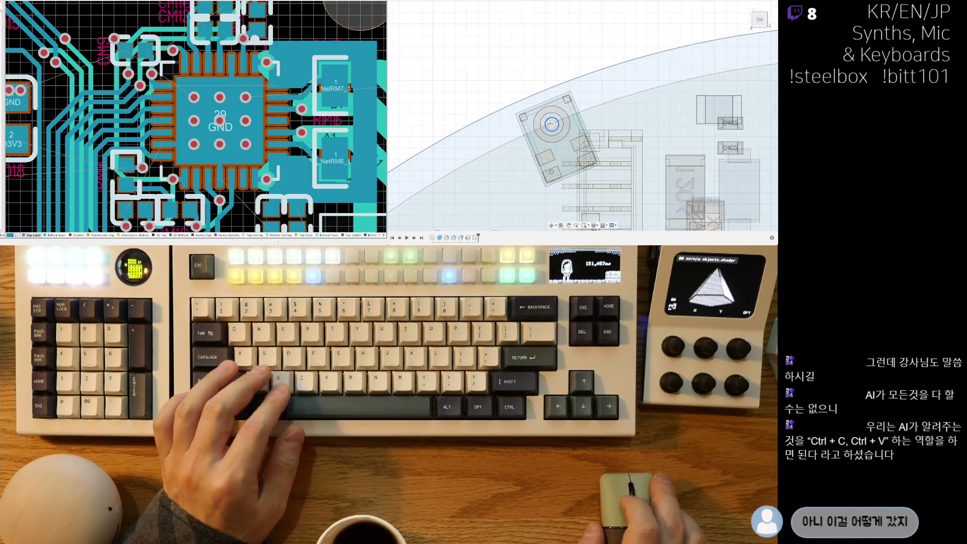
scroll(546, 149, up, 2)
scroll(454, 119, up, 2)
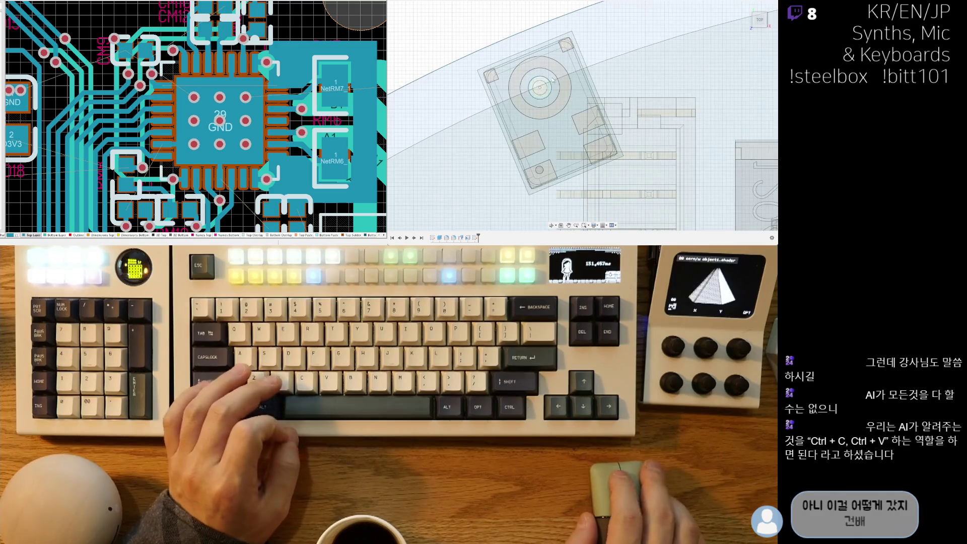
click(594, 107)
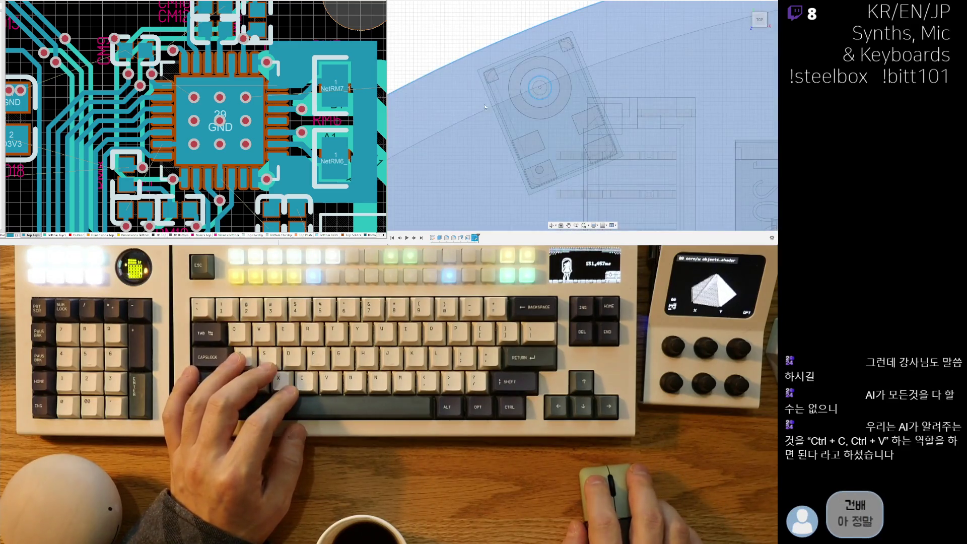
shift+middle_drag(731, 165, 559, 81)
scroll(601, 168, up, 4)
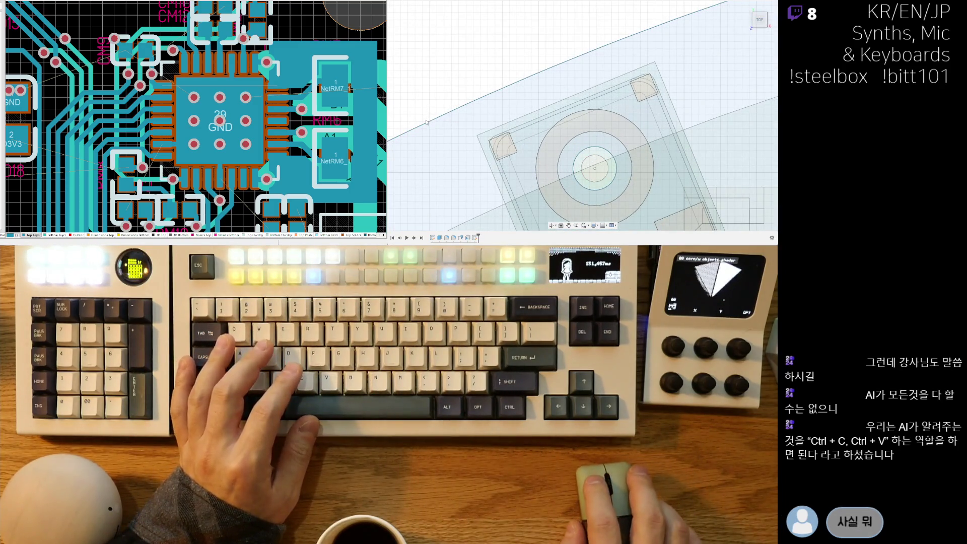
Hide and reshow the component bodies, then orbit into a tilted perspective of the board.
key(v)
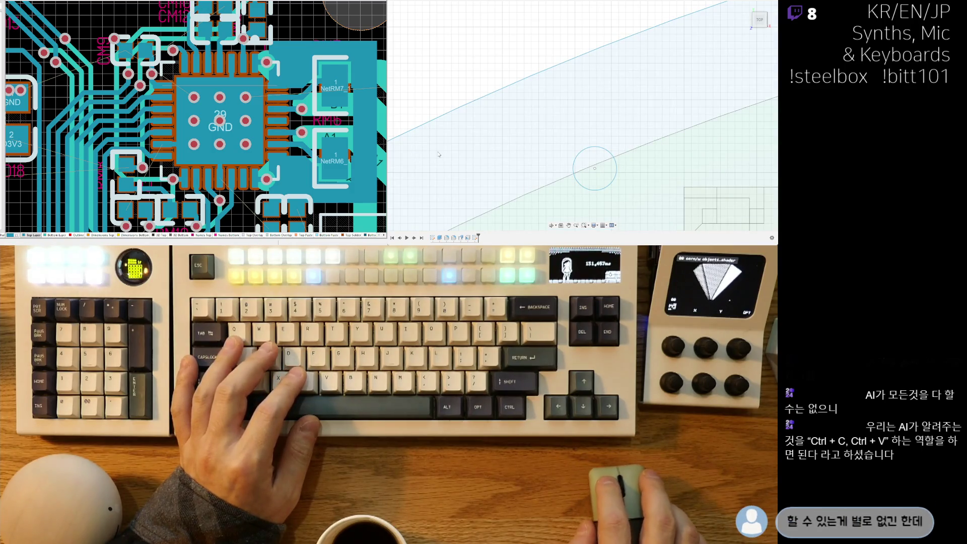
key(v)
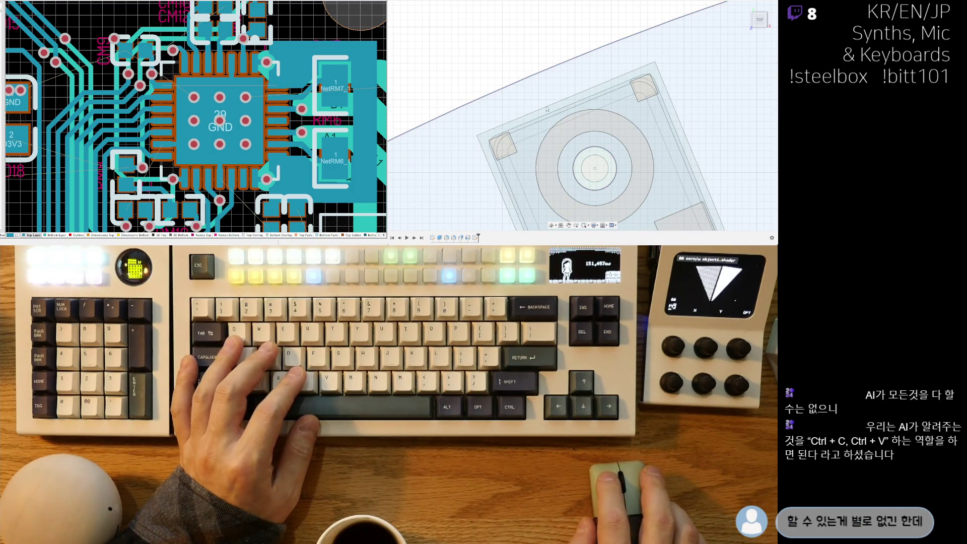
scroll(549, 108, down, 5)
mouse_move(550, 108)
shift+middle_down()
mouse_move(569, 183)
mouse_move(566, 116)
shift+middle_up()
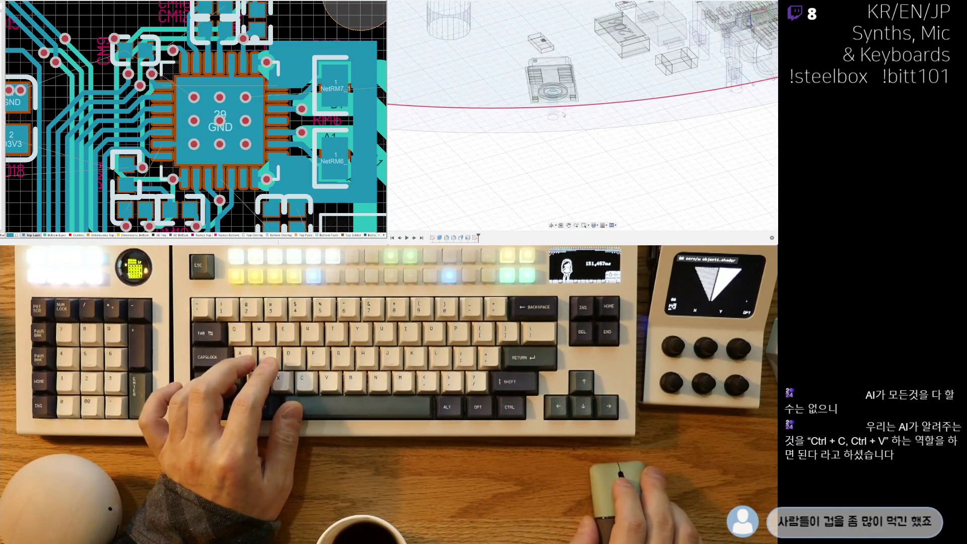
scroll(559, 108, up, 4)
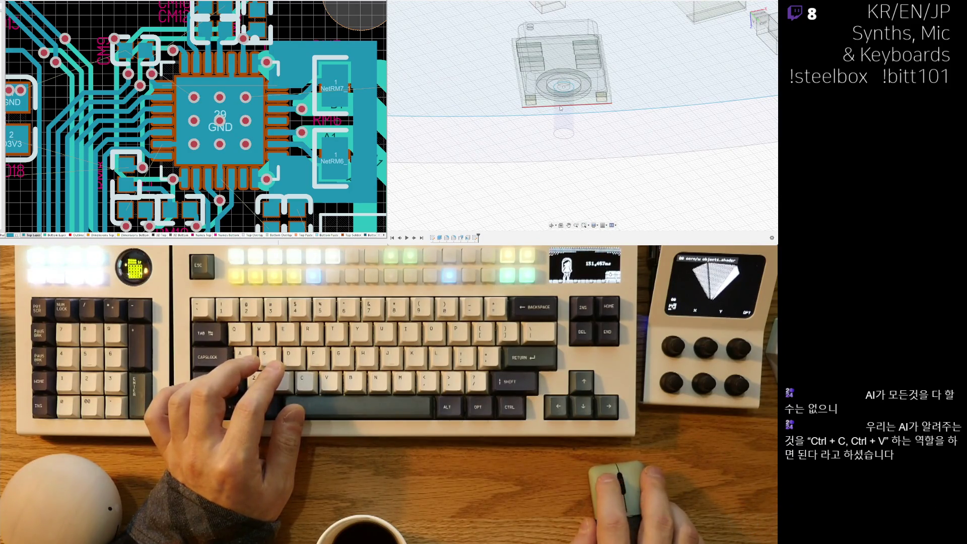
mouse_move(560, 109)
shift+middle_down()
mouse_move(564, 154)
mouse_move(587, 151)
mouse_move(584, 173)
mouse_move(580, 125)
mouse_move(559, 81)
mouse_move(568, 145)
shift+middle_up()
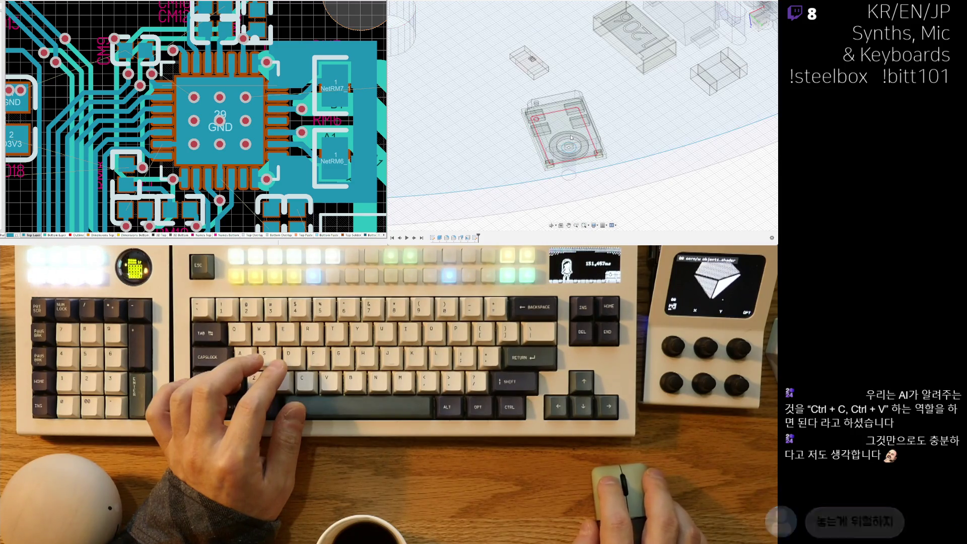
scroll(589, 138, down, 3)
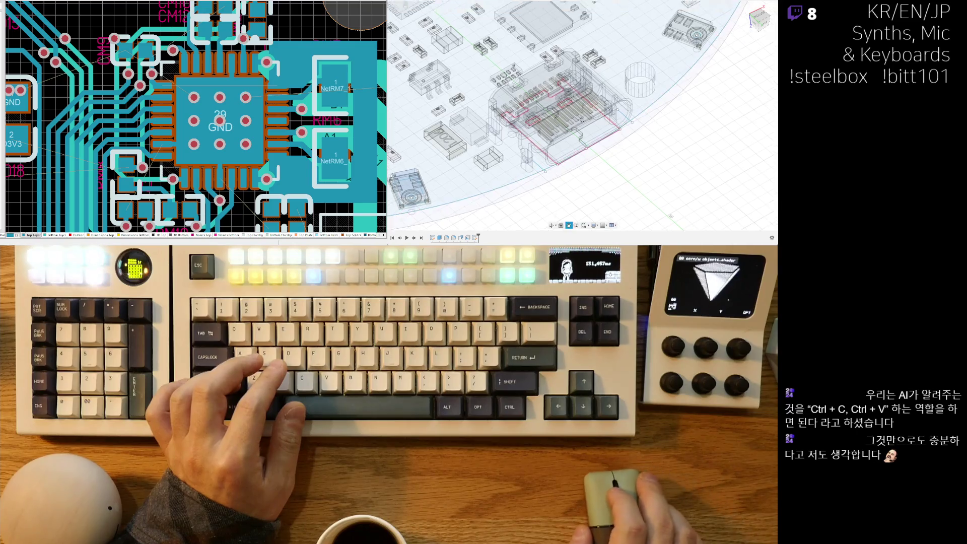
mouse_move(602, 49)
shift+right_down()
mouse_move(545, 123)
mouse_move(564, 97)
mouse_move(621, 70)
shift+right_up()
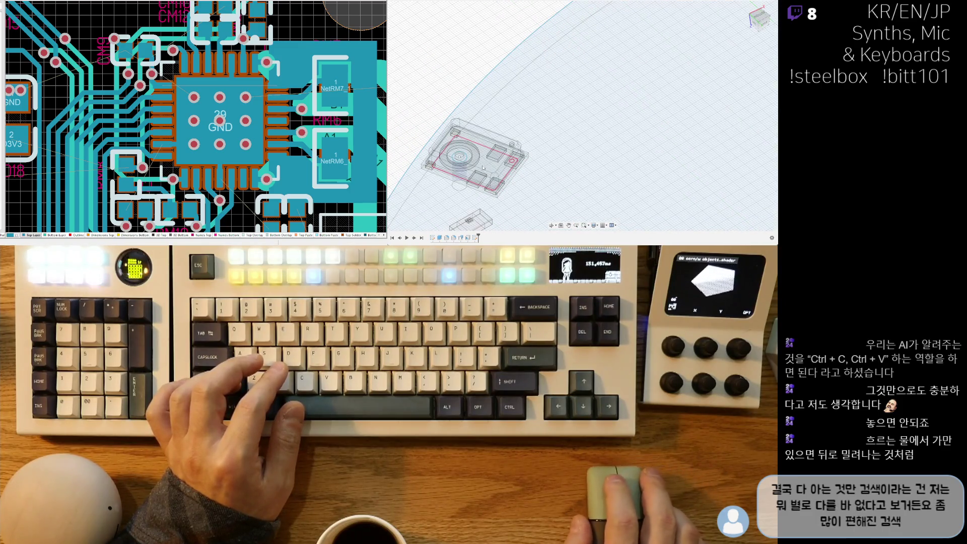
mouse_move(491, 184)
shift+right_down()
mouse_move(615, 180)
mouse_move(513, 84)
mouse_move(560, 76)
shift+right_up()
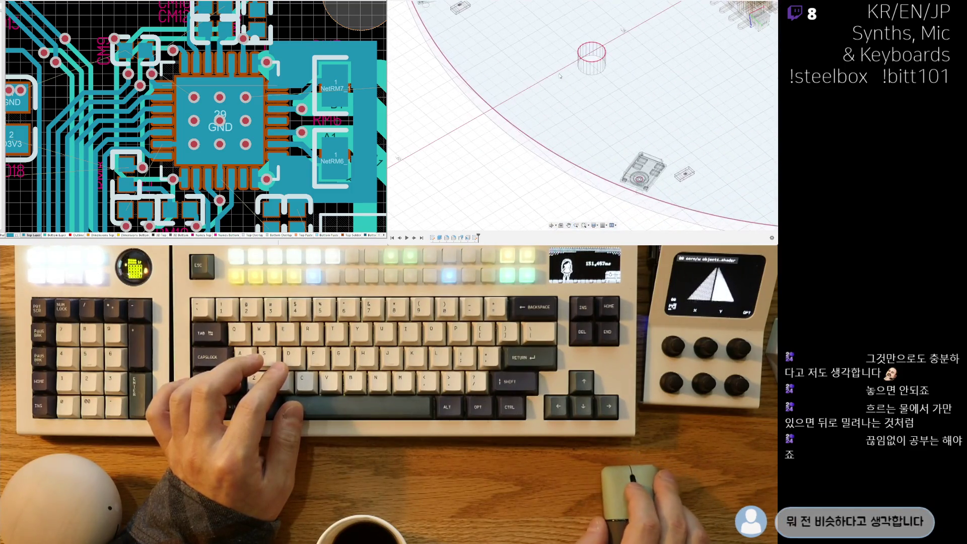
mouse_move(671, 171)
shift+right_down()
mouse_move(625, 167)
mouse_move(548, 129)
shift+right_up()
right_drag(659, 144, 522, 152)
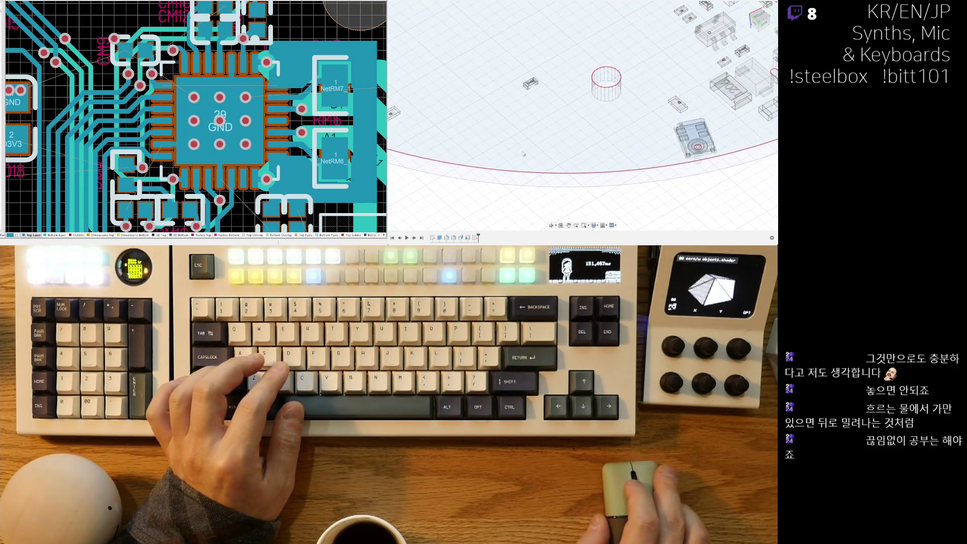
right_drag(588, 132, 541, 147)
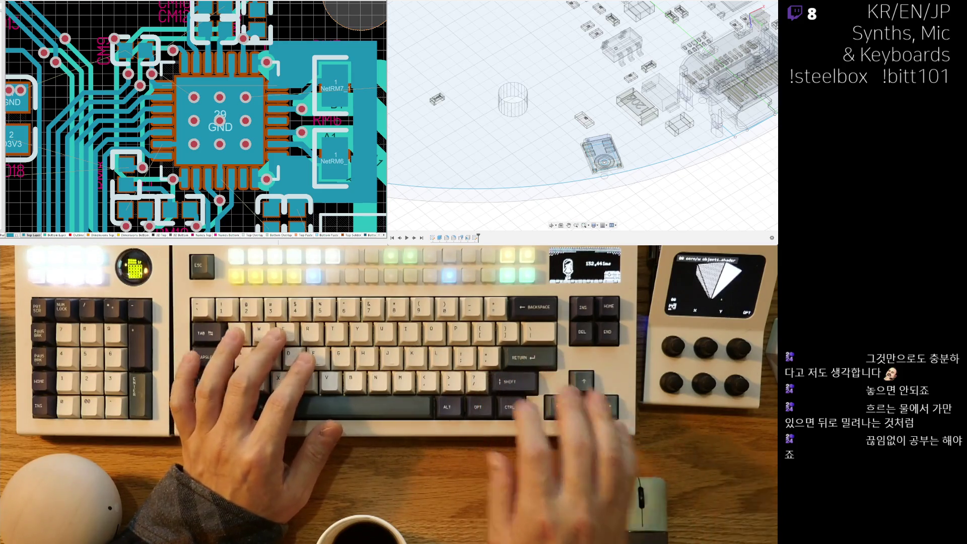
Orbit and pan the board, then zoom in top-down on the edge encoder.
mouse_move(579, 131)
shift+middle_down()
mouse_move(550, 106)
mouse_move(610, 136)
shift+middle_up()
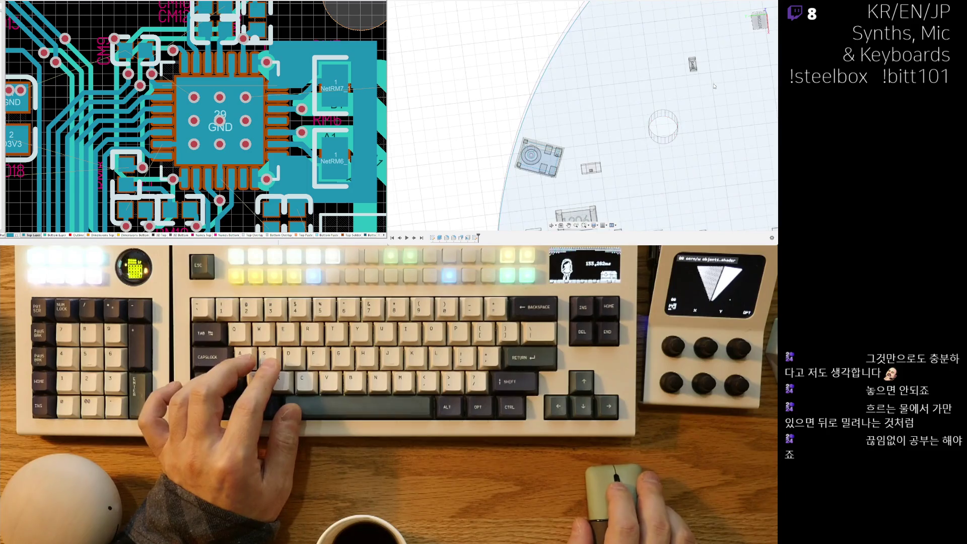
click(622, 142)
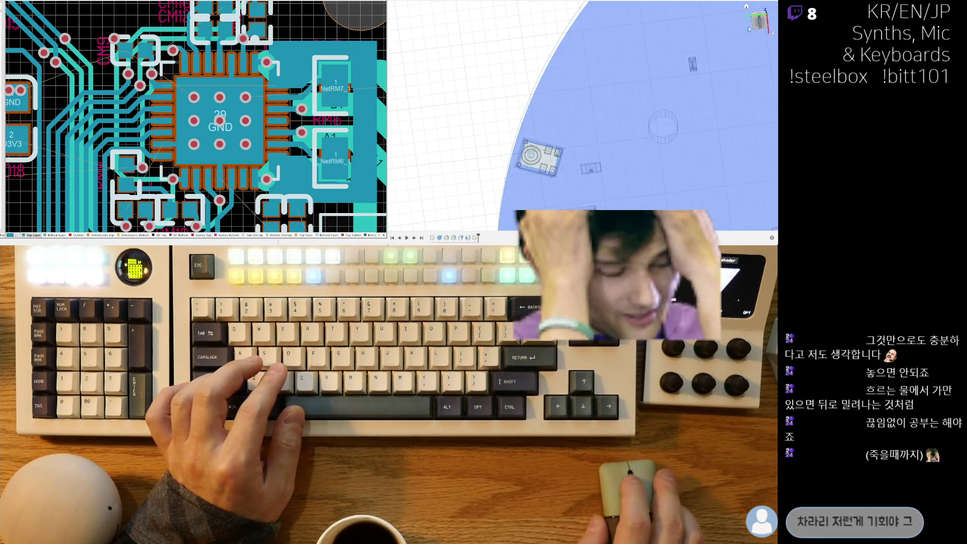
mouse_move(519, 148)
middle_down()
mouse_move(557, 145)
mouse_move(579, 59)
middle_up()
key(Escape)
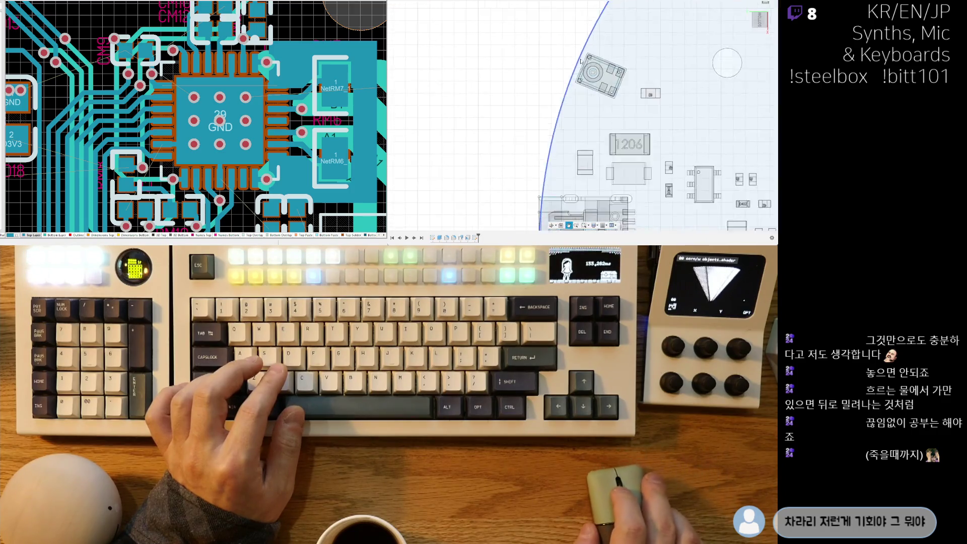
scroll(579, 59, up, 10)
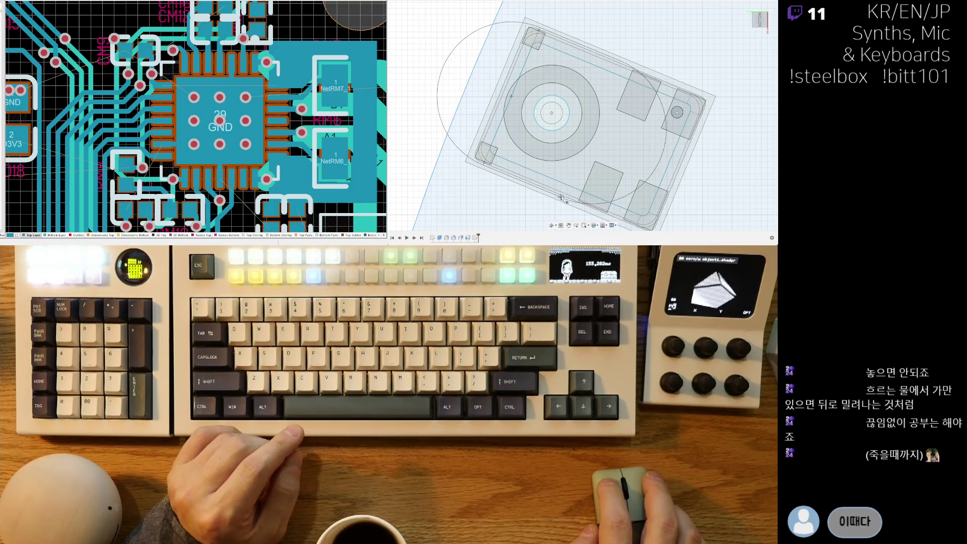
scroll(555, 204, down, 5)
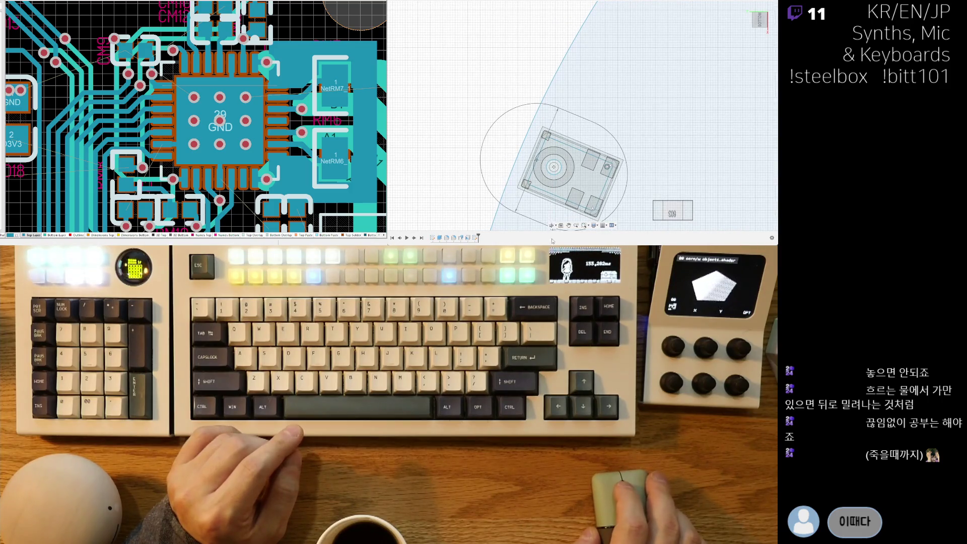
middle_drag(591, 177, 585, 119)
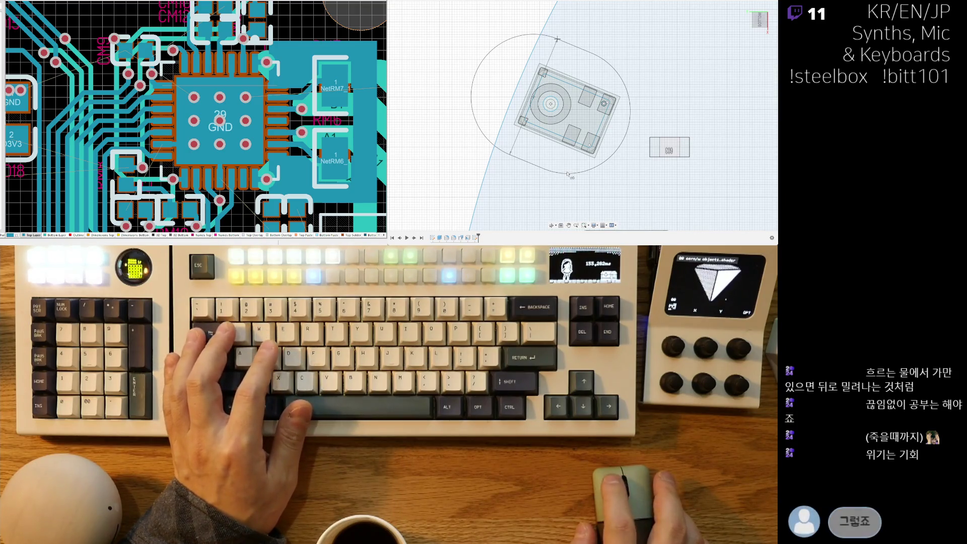
key(Return)
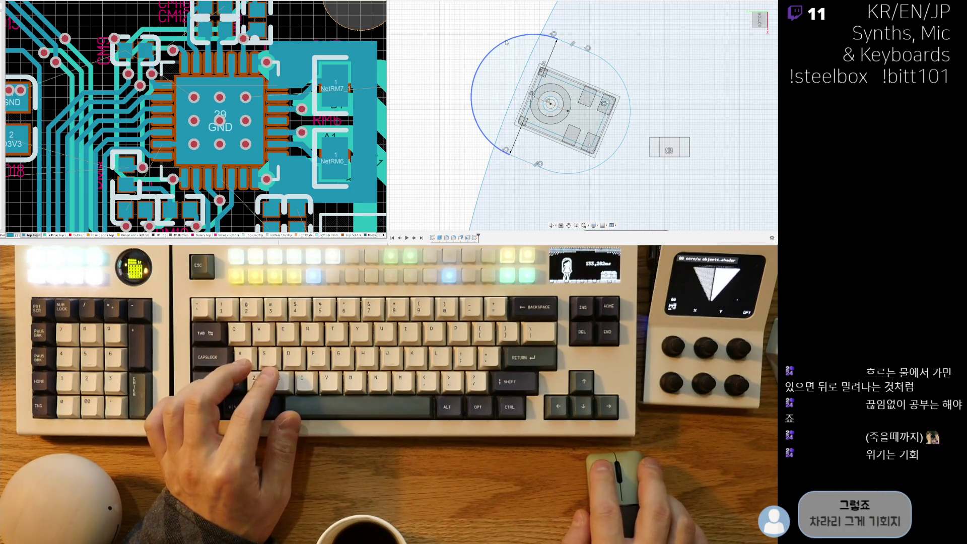
click(506, 43)
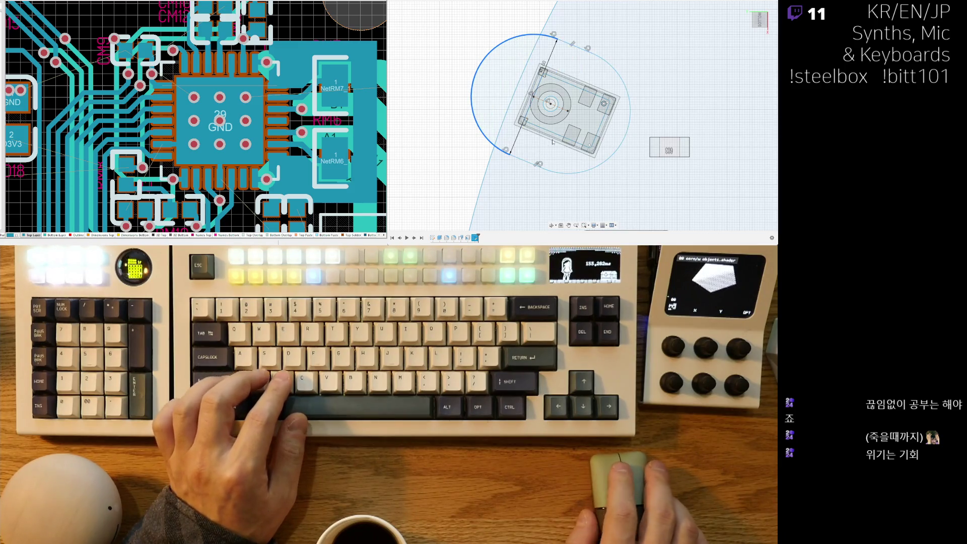
scroll(517, 153, up, 5)
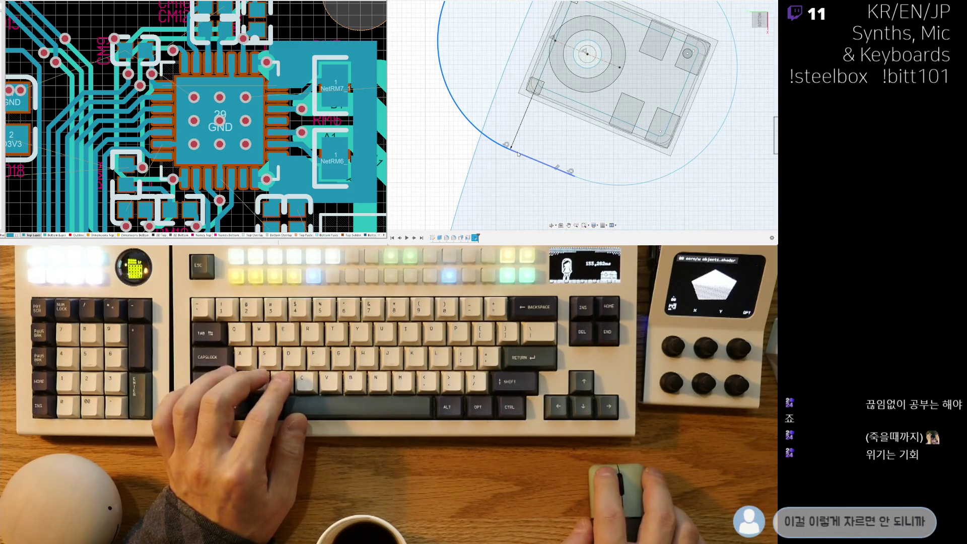
key(d)
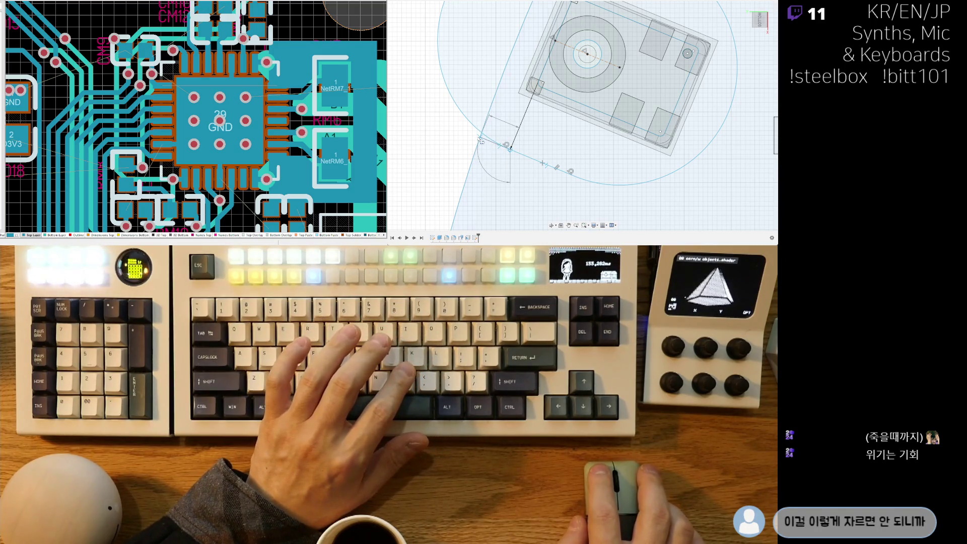
shift+middle_drag(522, 95, 553, 95)
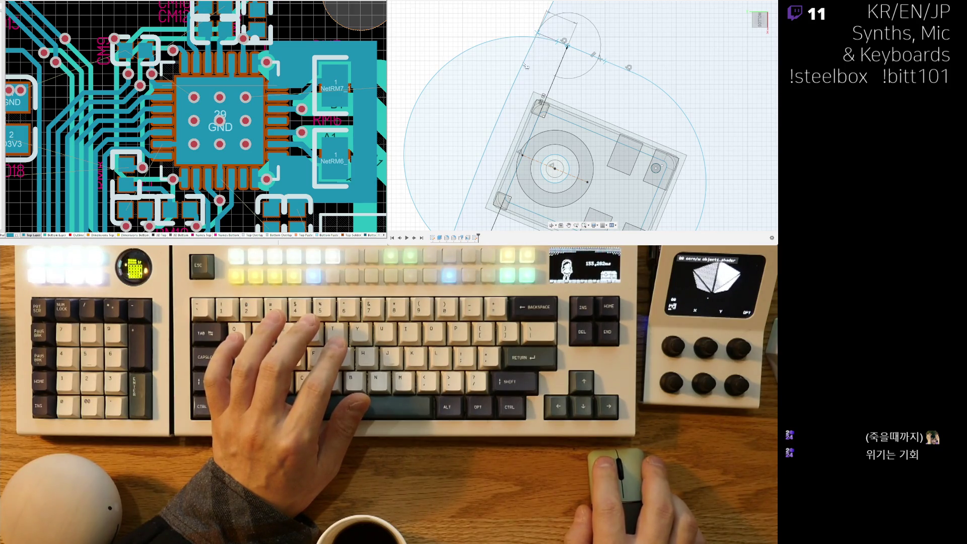
scroll(554, 111, down, 3)
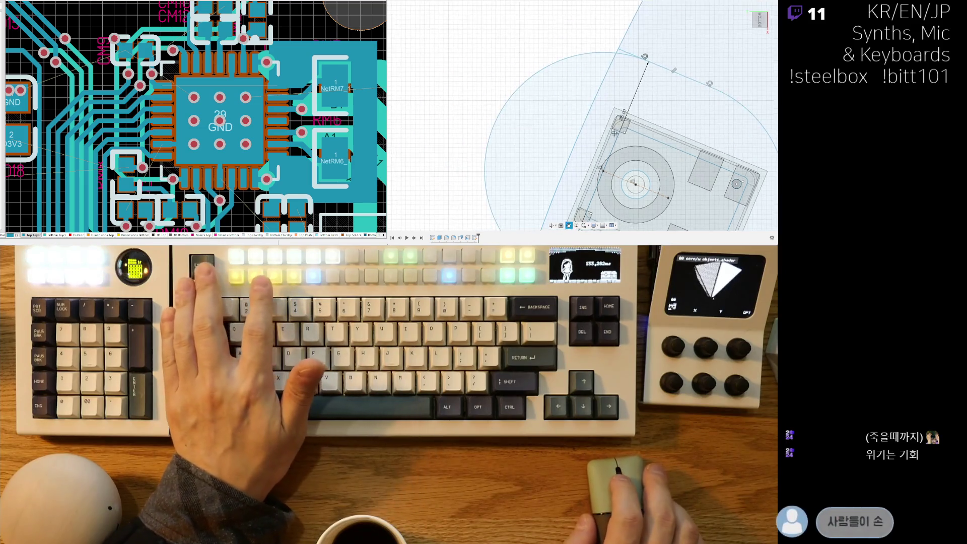
middle_drag(570, 120, 545, 92)
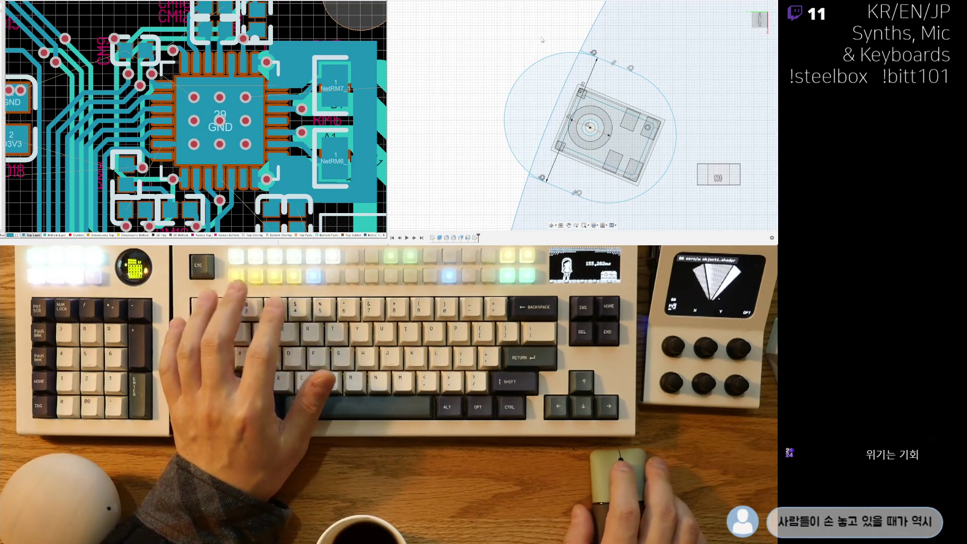
scroll(590, 49, up, 5)
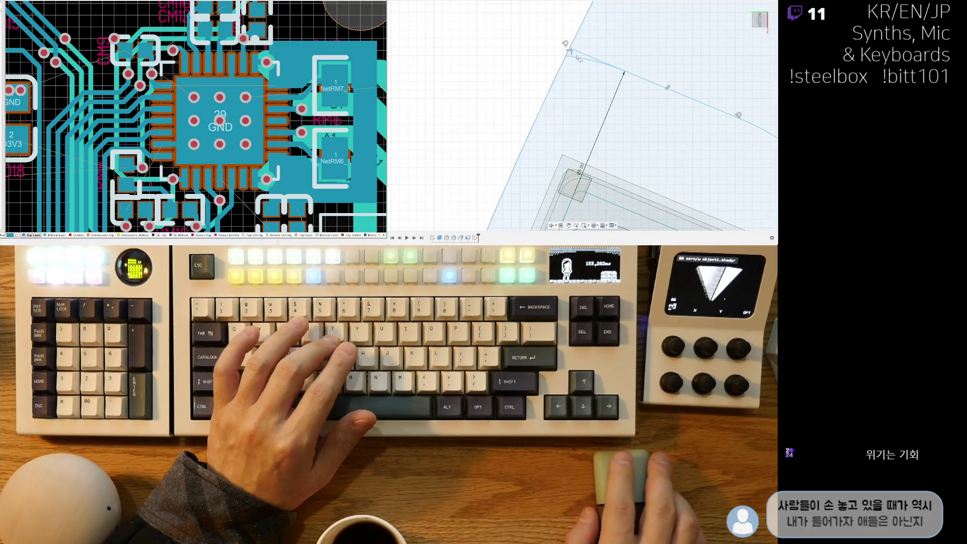
scroll(579, 55, down, 5)
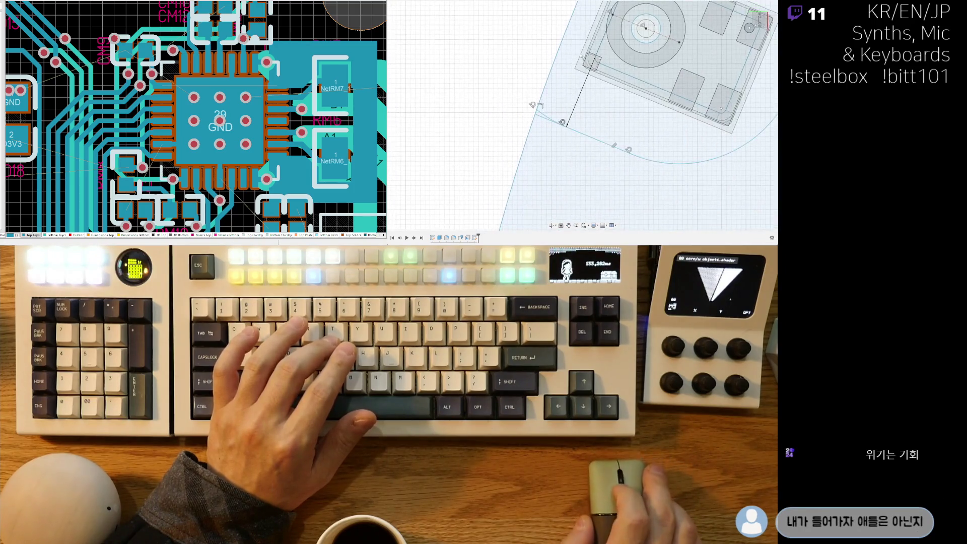
scroll(542, 119, up, 3)
scroll(535, 124, down, 6)
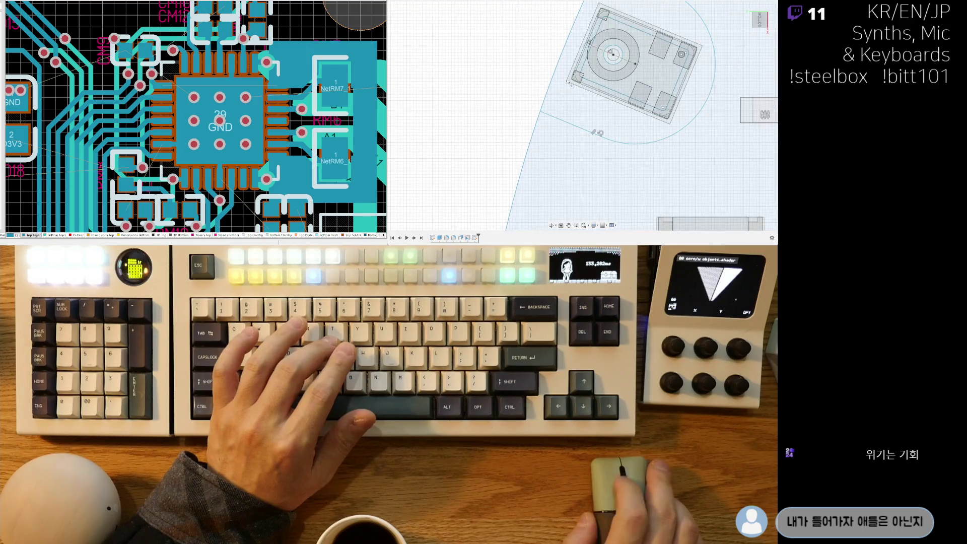
scroll(526, 100, down, 4)
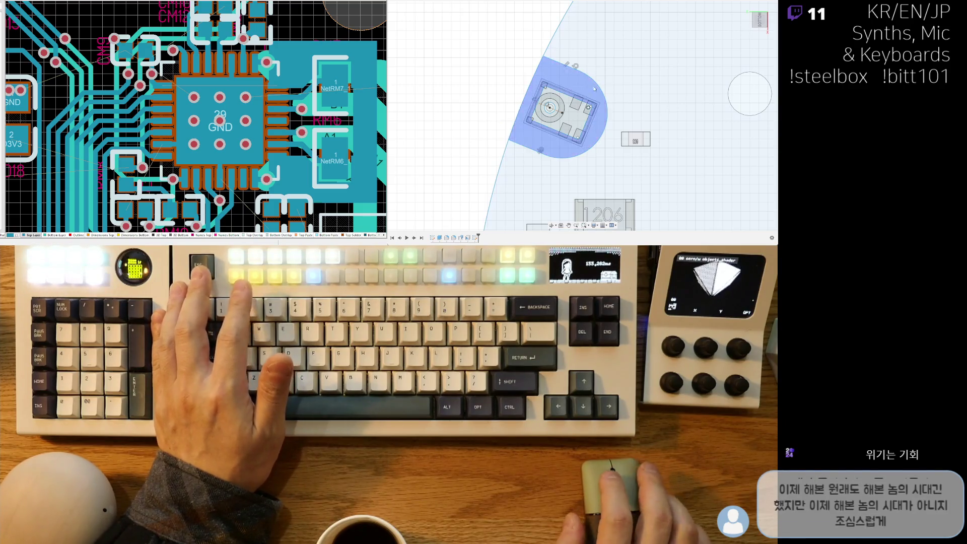
click(560, 64)
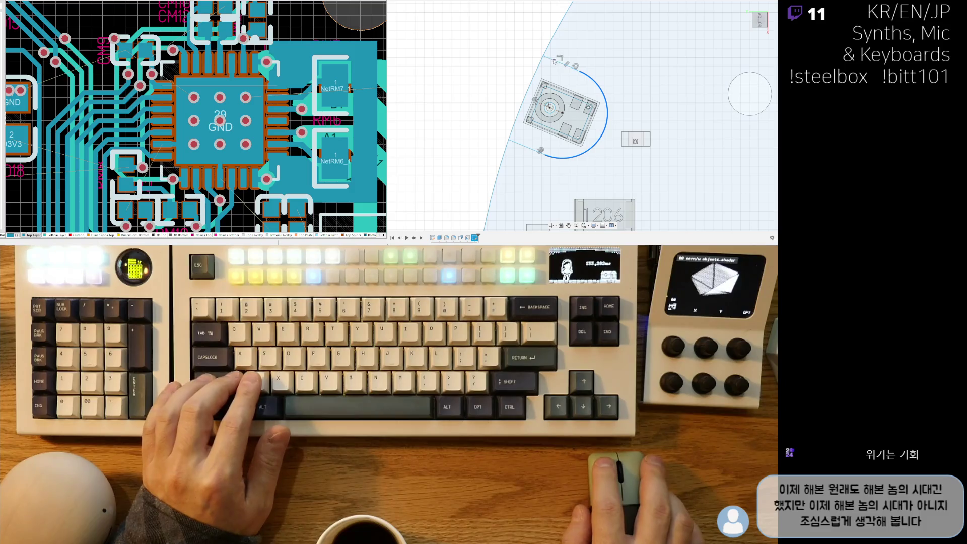
scroll(550, 59, up, 5)
scroll(552, 62, down, 5)
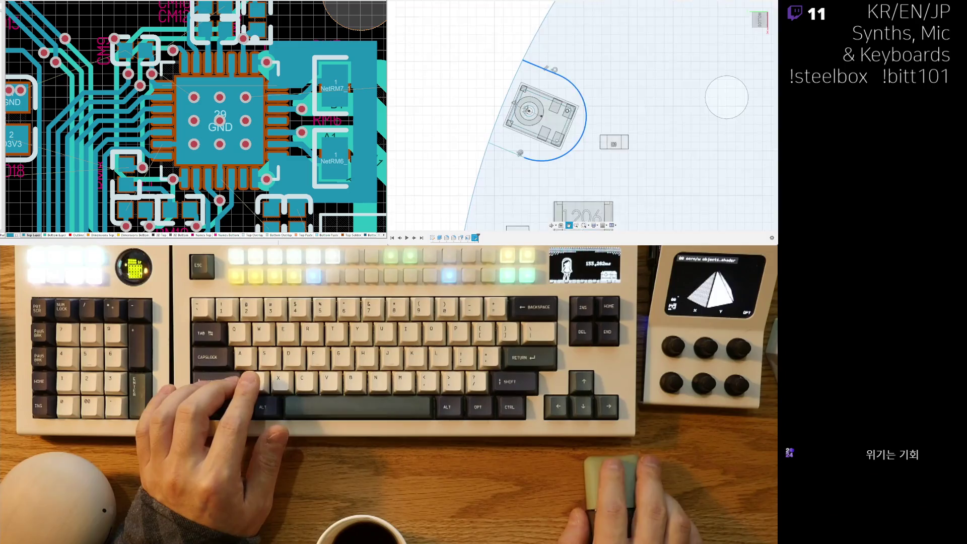
middle_drag(506, 155, 517, 93)
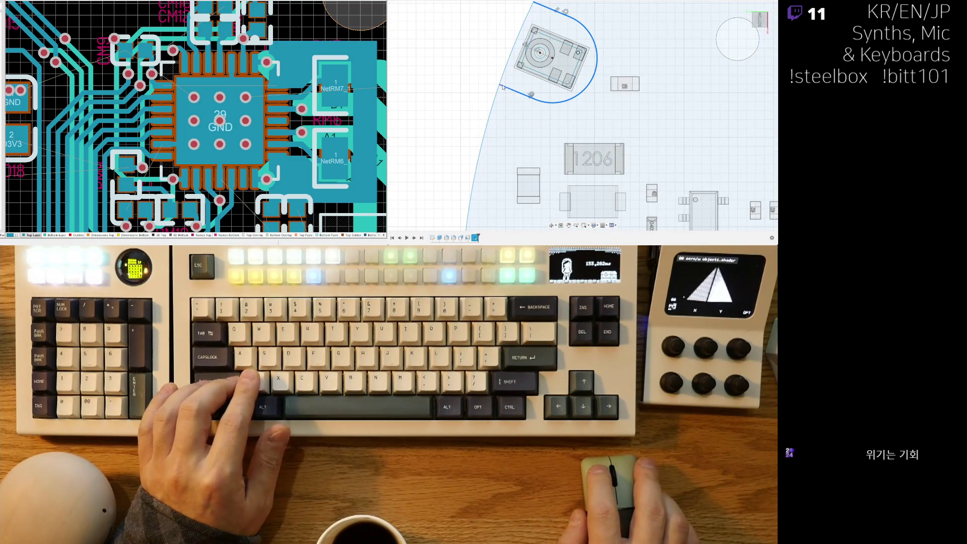
scroll(521, 30, up, 4)
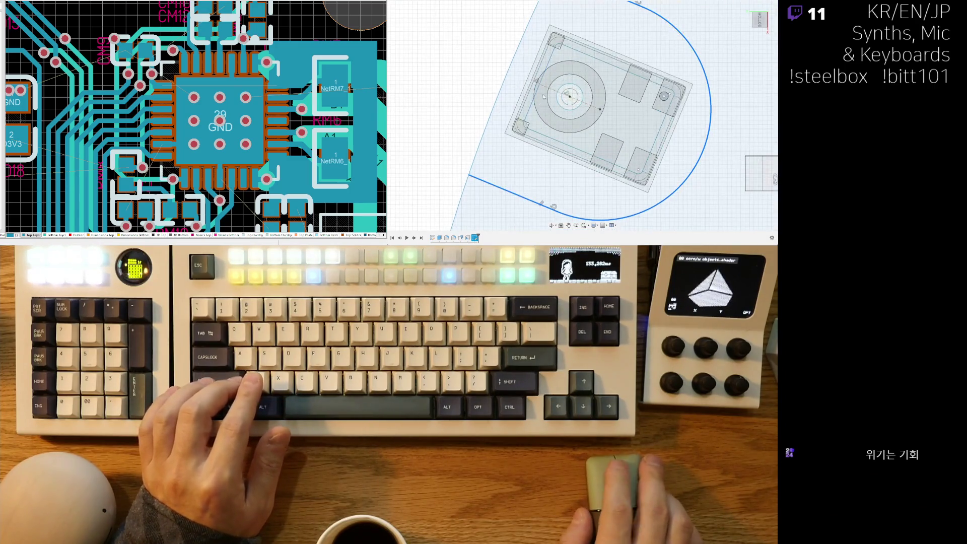
scroll(548, 96, down, 5)
mouse_move(548, 95)
shift+middle_down()
mouse_move(599, 123)
mouse_move(549, 110)
mouse_move(508, 42)
shift+middle_up()
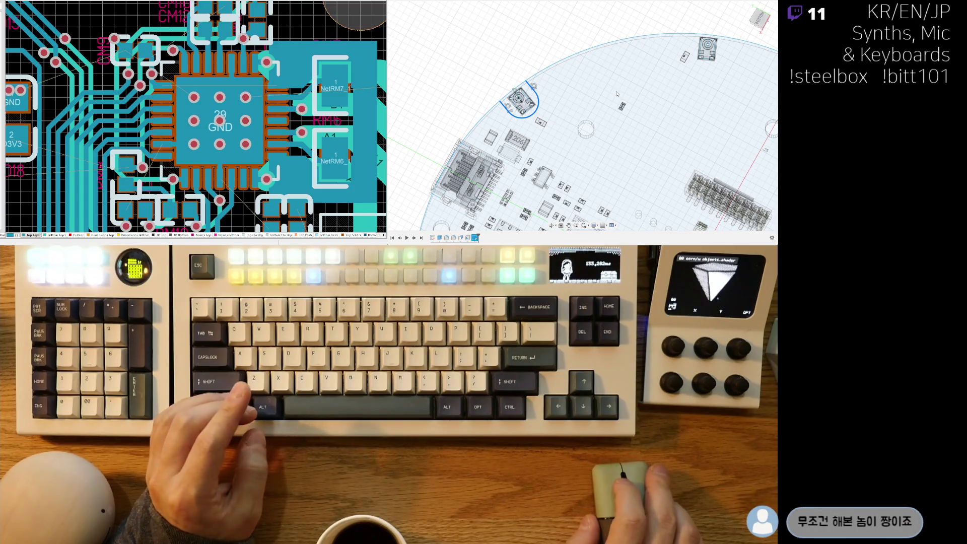
scroll(647, 79, down, 5)
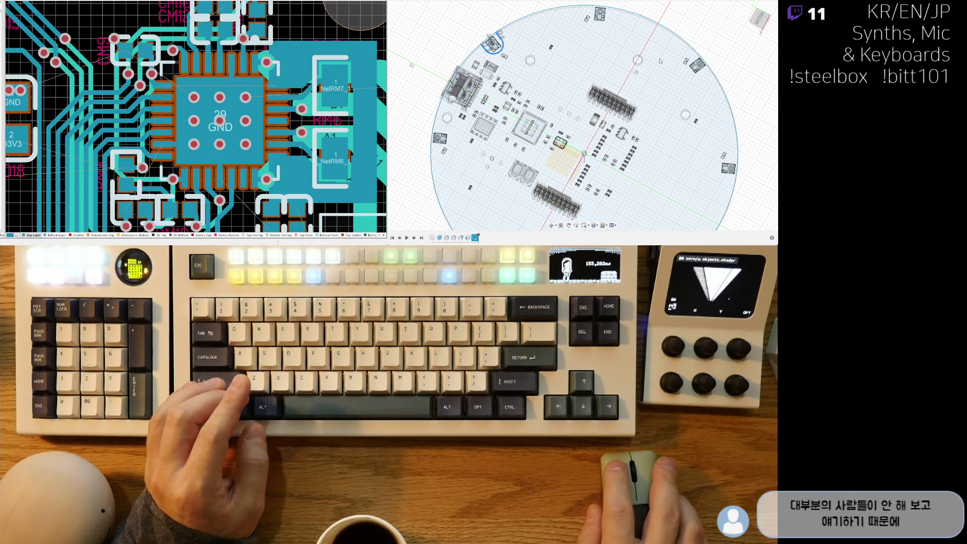
click(584, 156)
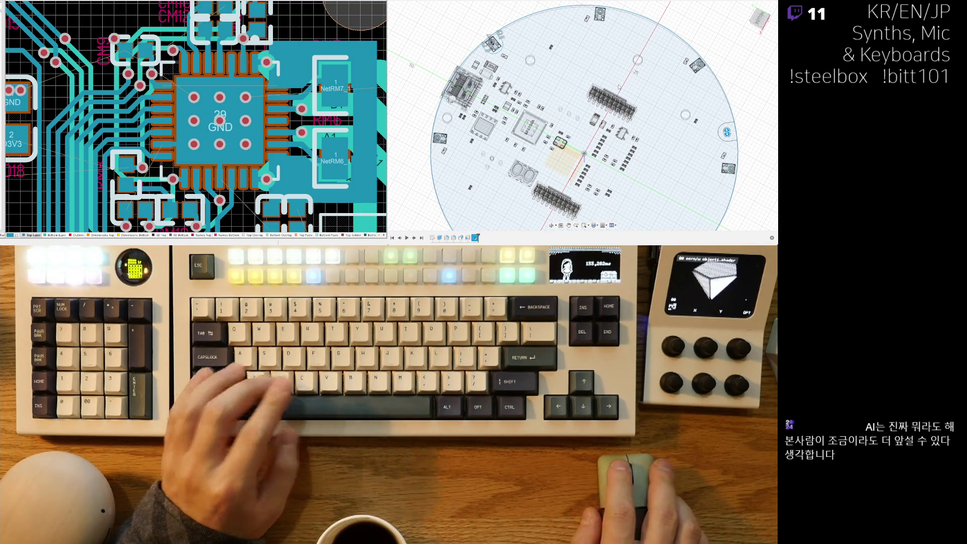
scroll(611, 147, down, 3)
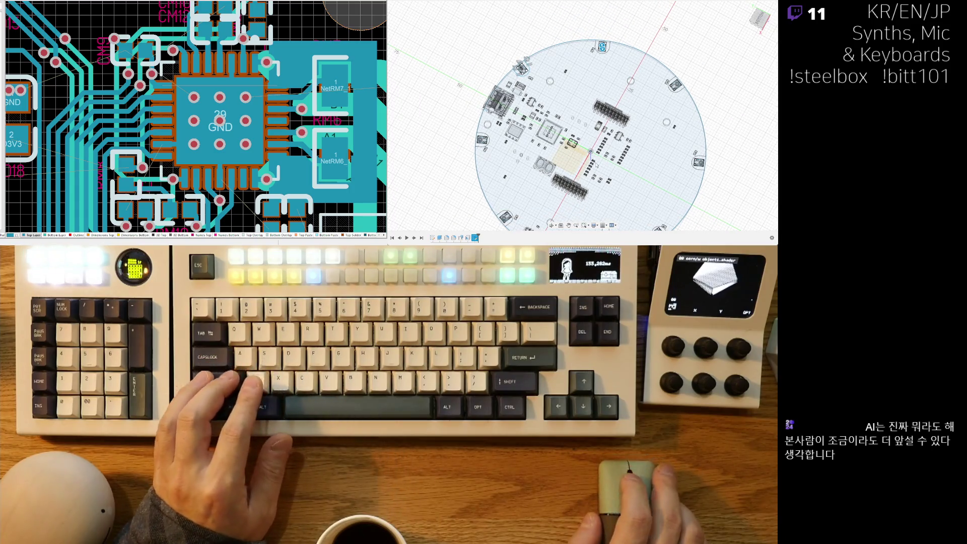
mouse_move(584, 141)
shift+middle_down()
mouse_move(614, 148)
mouse_move(657, 83)
shift+middle_up()
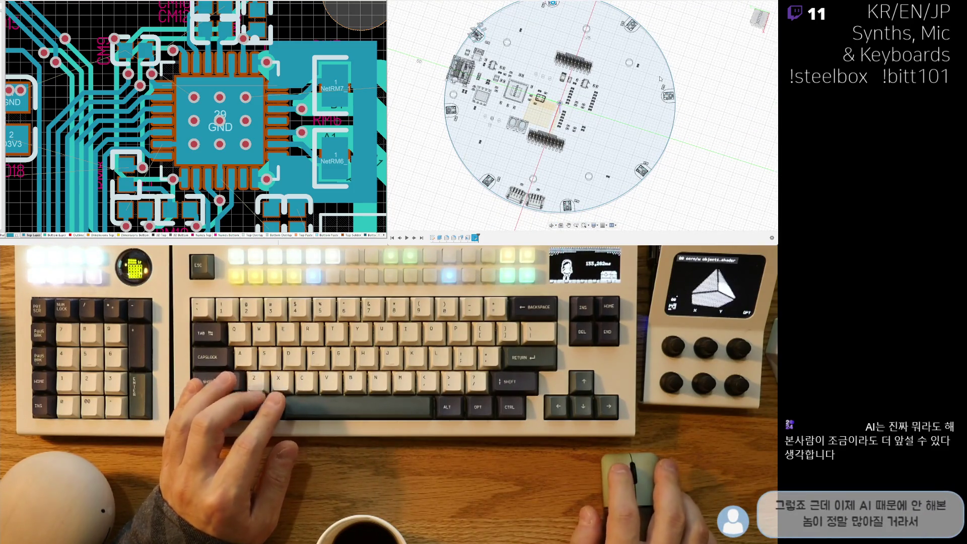
shift+middle_drag(554, 146, 565, 152)
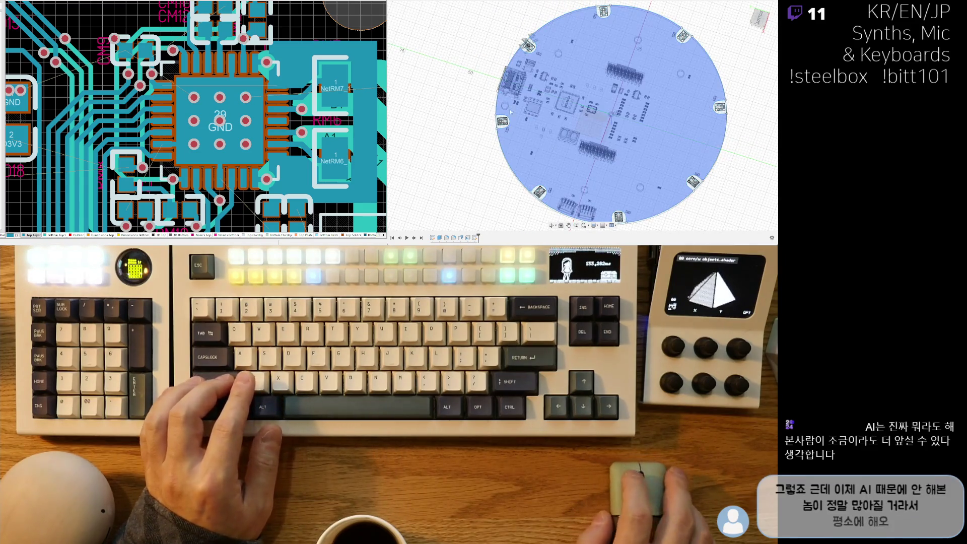
scroll(534, 32, up, 3)
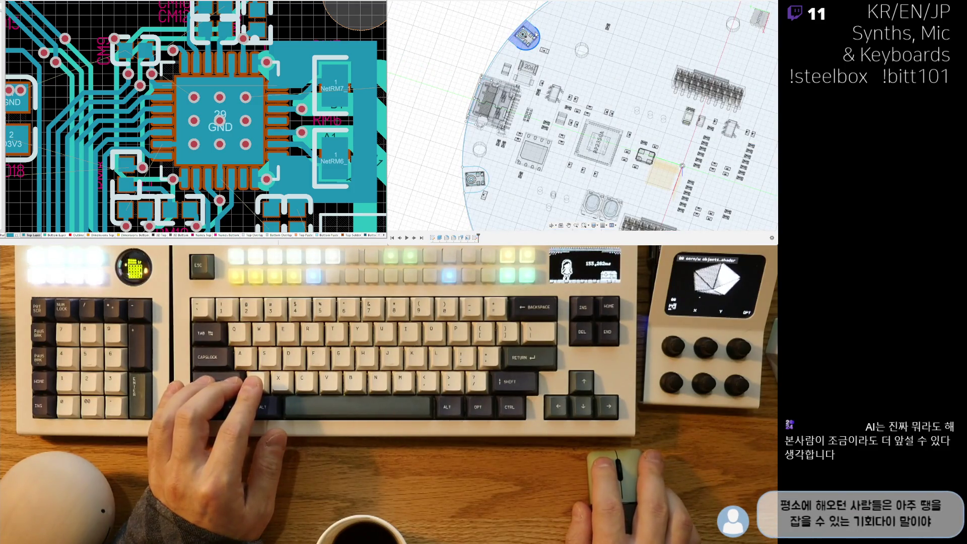
Orbit low onto the encoder module, then switch to the bottom view and zoom in.
scroll(534, 44, up, 5)
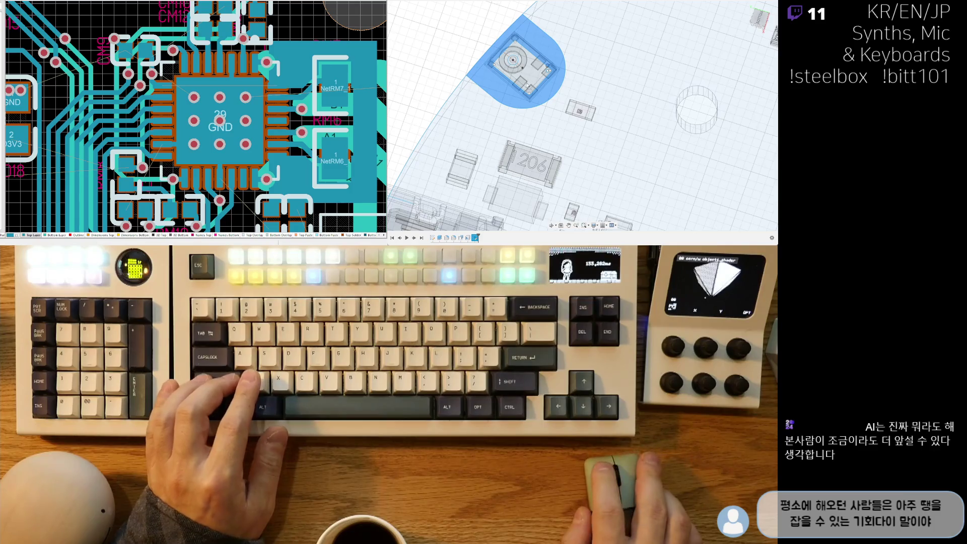
scroll(530, 86, up, 5)
shift+middle_drag(594, 151, 609, 174)
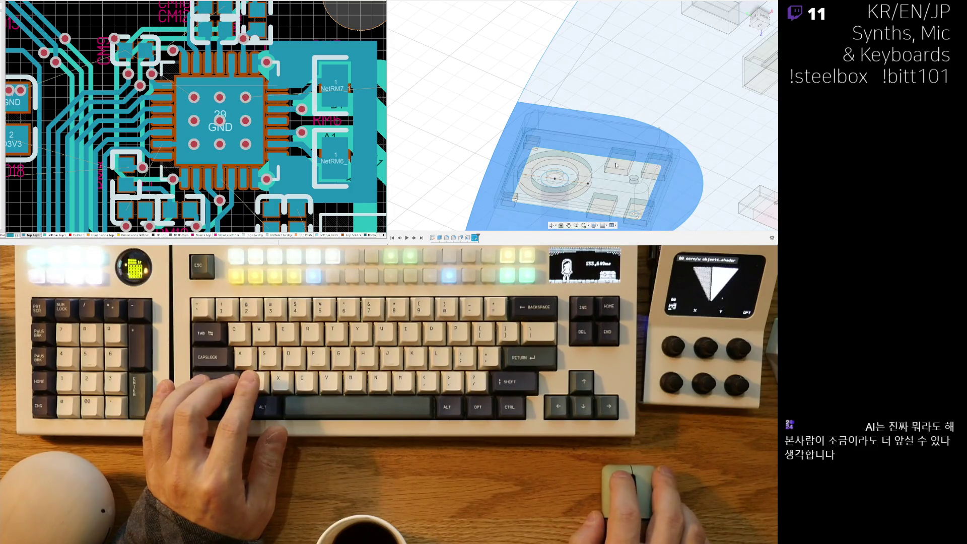
scroll(617, 167, down, 10)
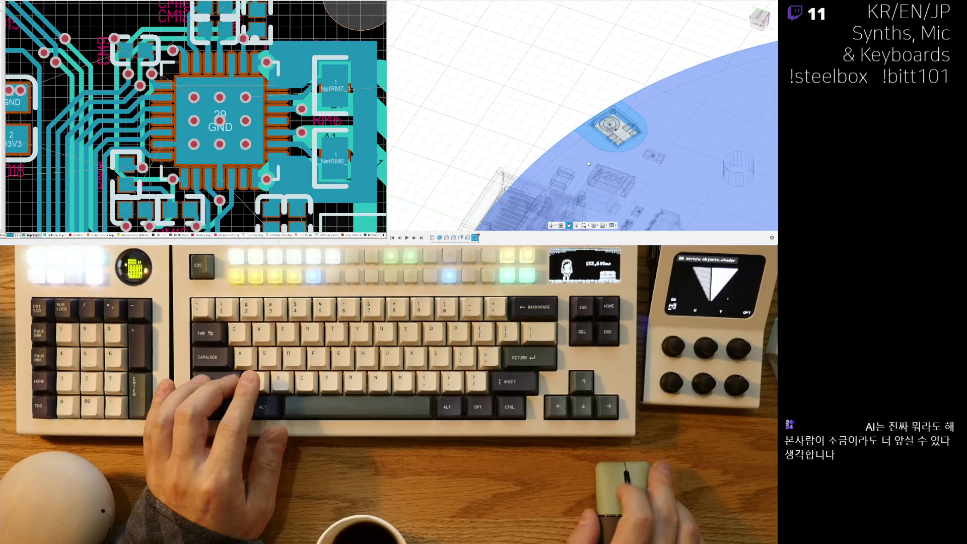
scroll(618, 141, down, 3)
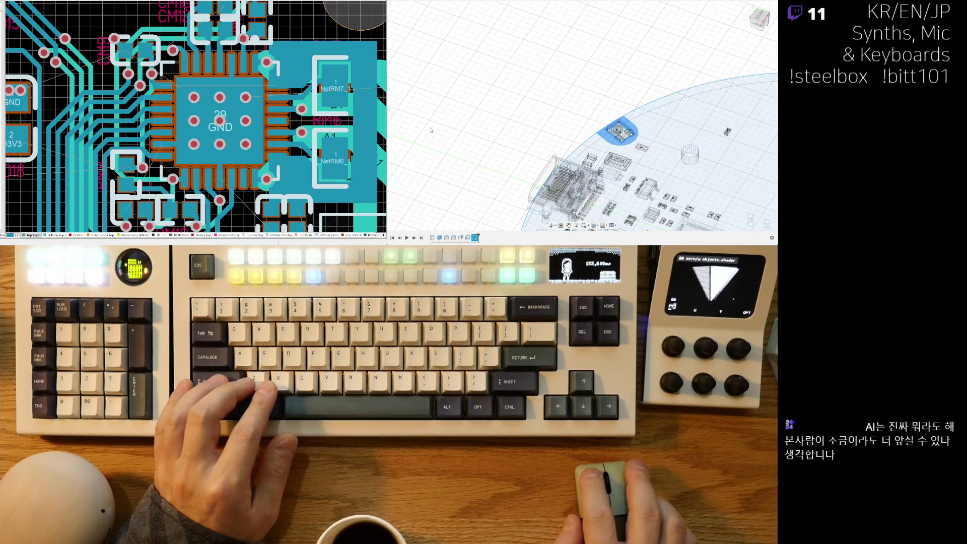
key(shift+z)
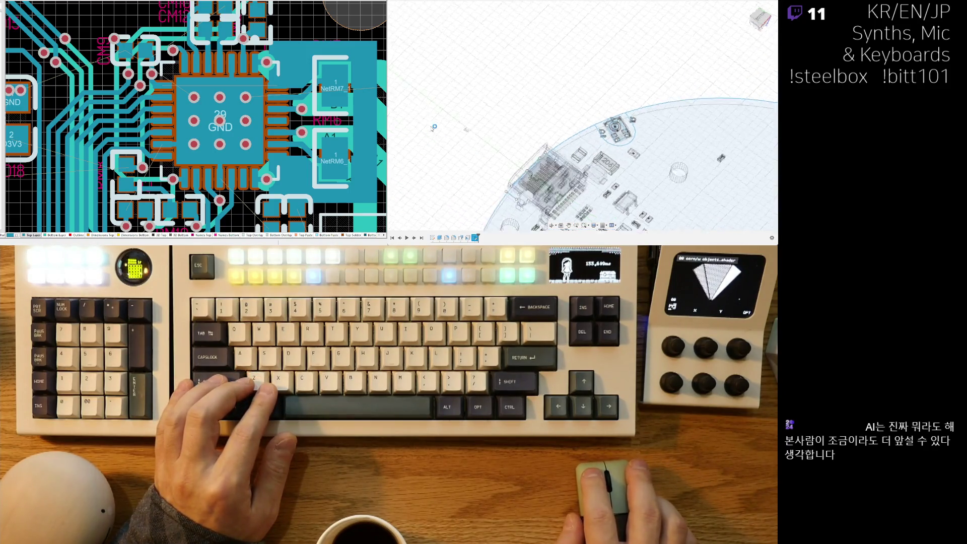
scroll(623, 138, up, 4)
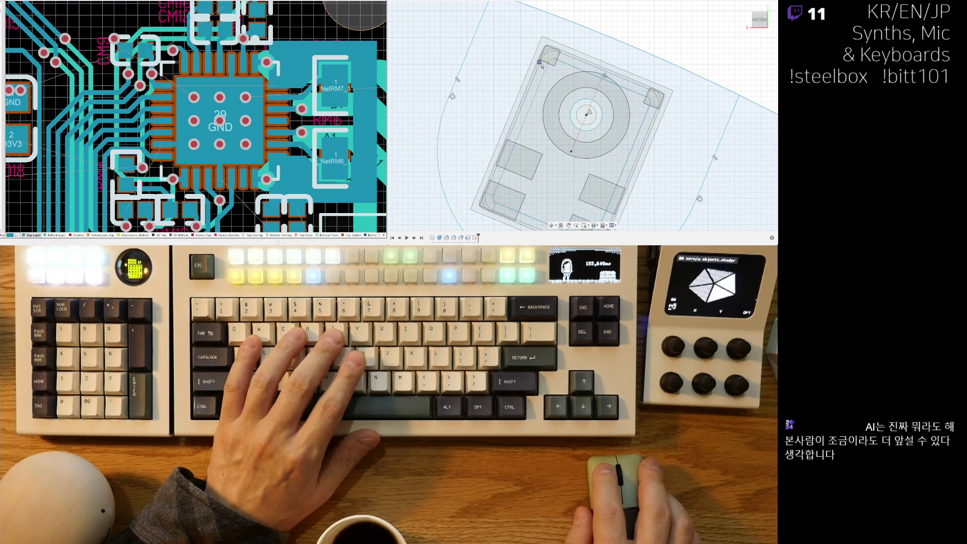
middle_drag(567, 214, 551, 147)
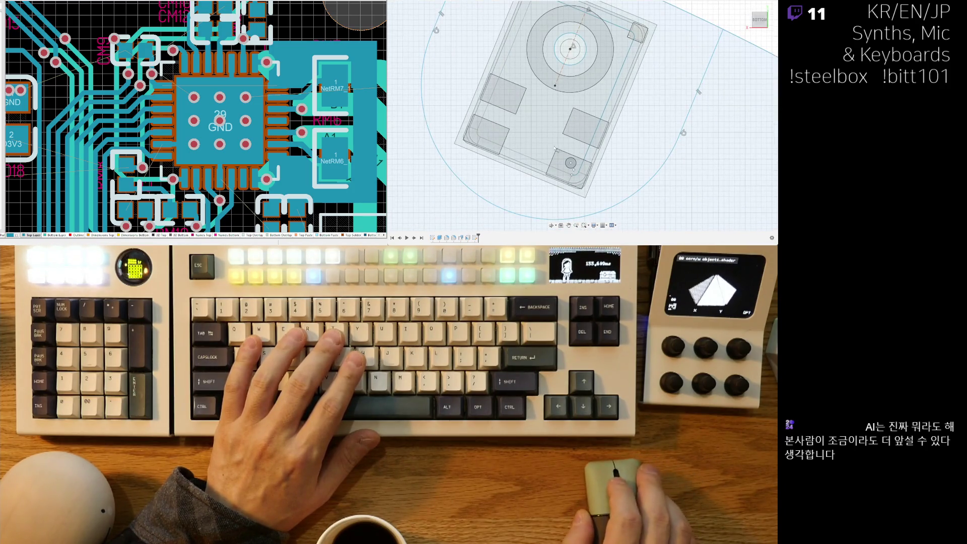
mouse_move(615, 83)
middle_down()
mouse_move(602, 95)
mouse_move(610, 92)
middle_up()
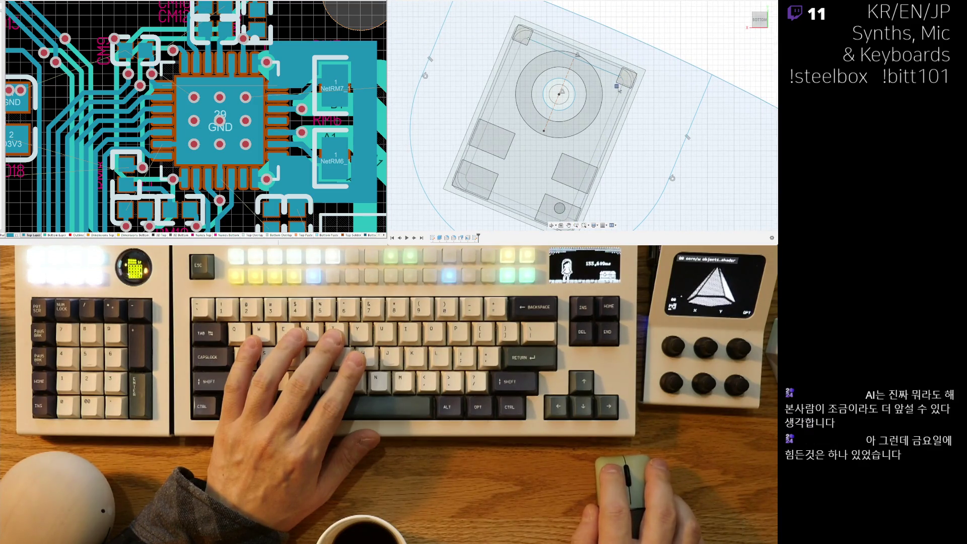
scroll(627, 111, down, 5)
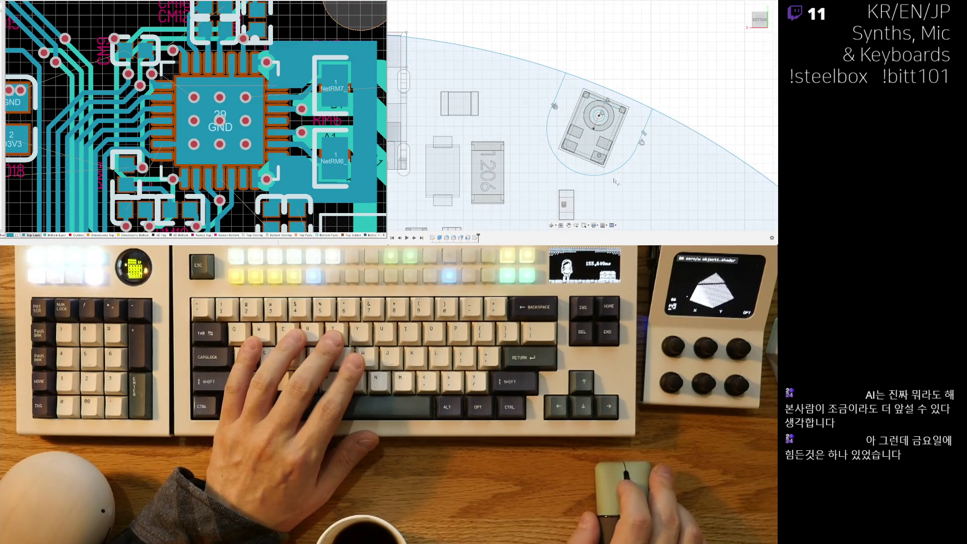
mouse_move(615, 181)
middle_down()
mouse_move(582, 73)
mouse_move(487, 66)
mouse_move(453, 30)
mouse_move(569, 25)
middle_up()
scroll(647, 83, up, 3)
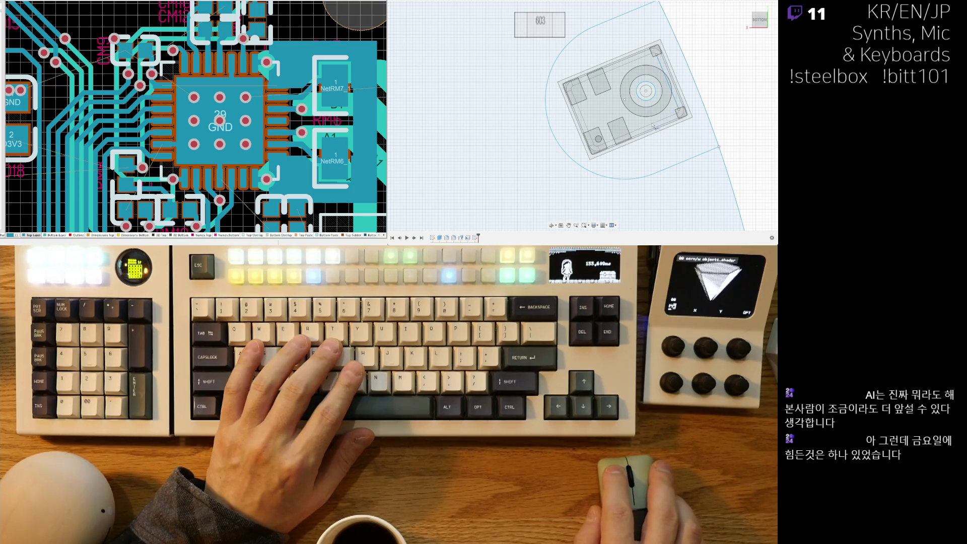
scroll(654, 126, down, 5)
scroll(656, 132, up, 5)
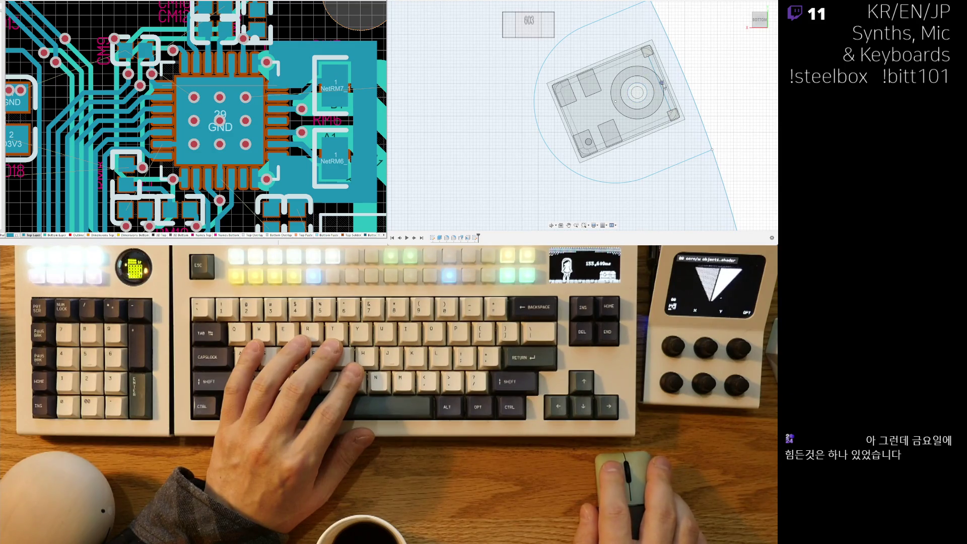
scroll(620, 132, down, 5)
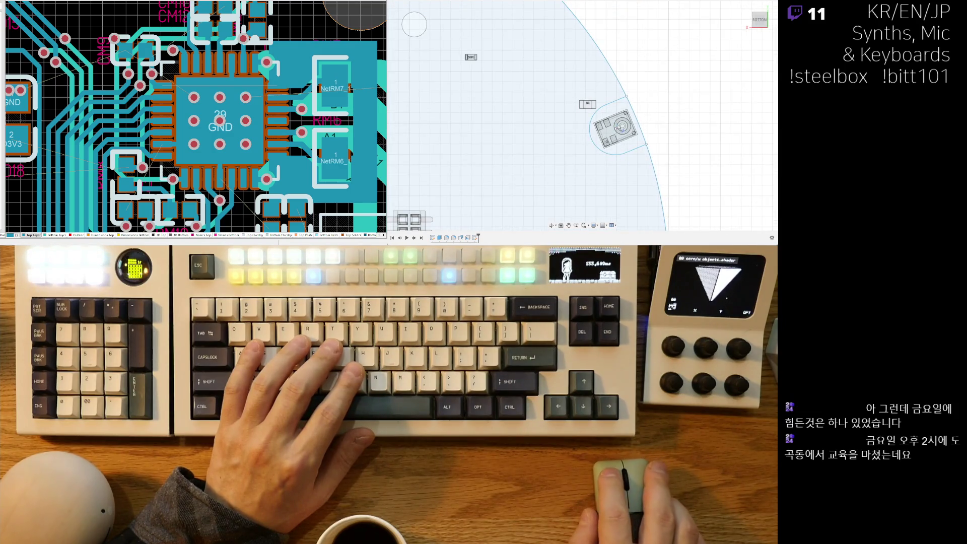
scroll(618, 134, up, 5)
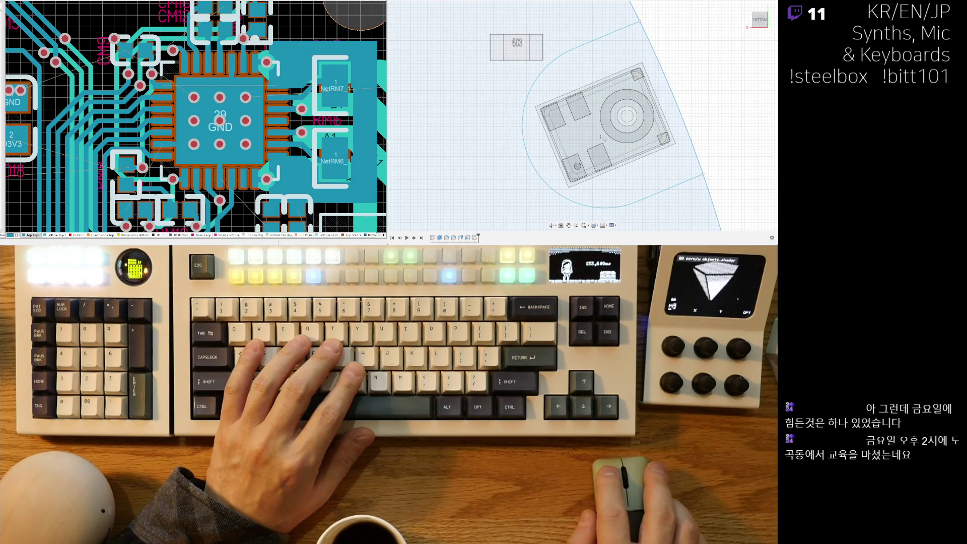
scroll(619, 186, down, 3)
scroll(605, 99, up, 5)
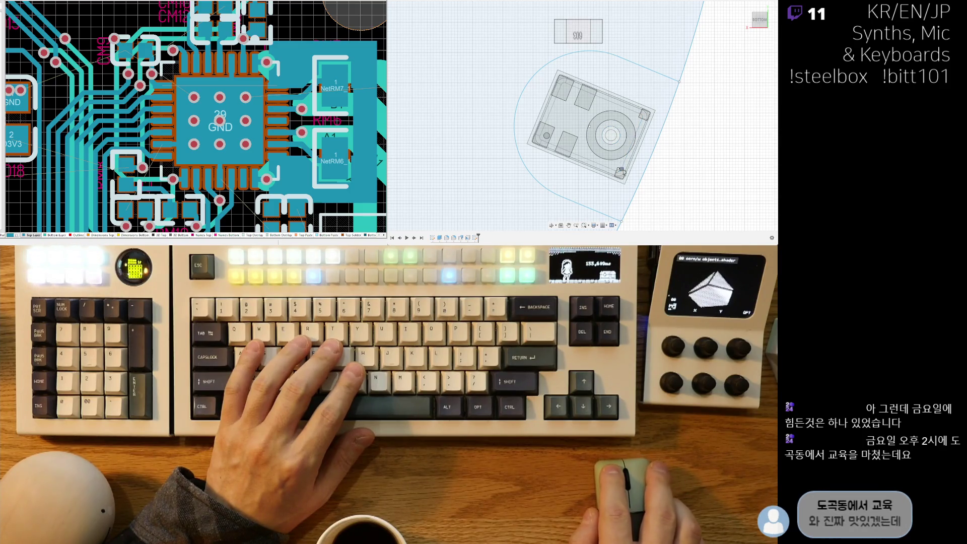
scroll(604, 179, down, 8)
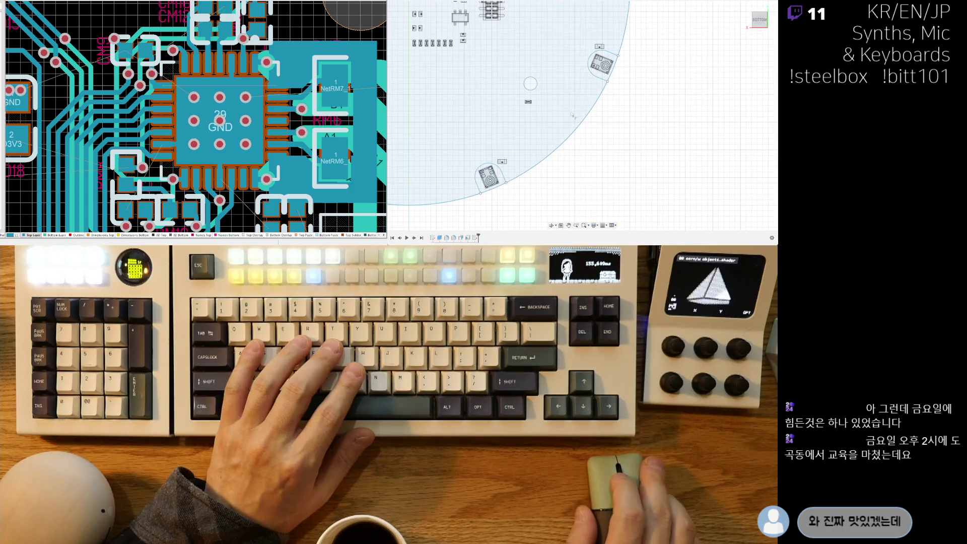
scroll(574, 112, up, 10)
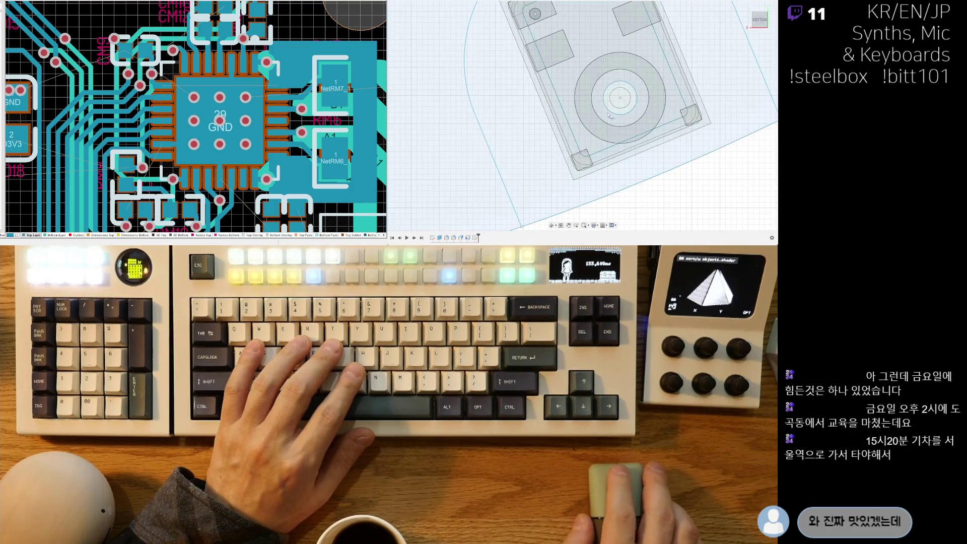
scroll(609, 117, down, 3)
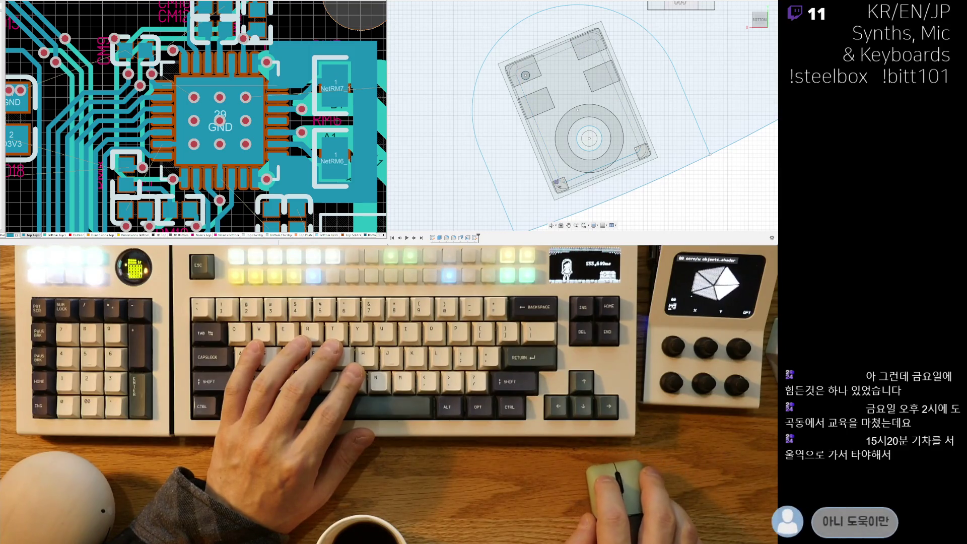
scroll(642, 152, down, 8)
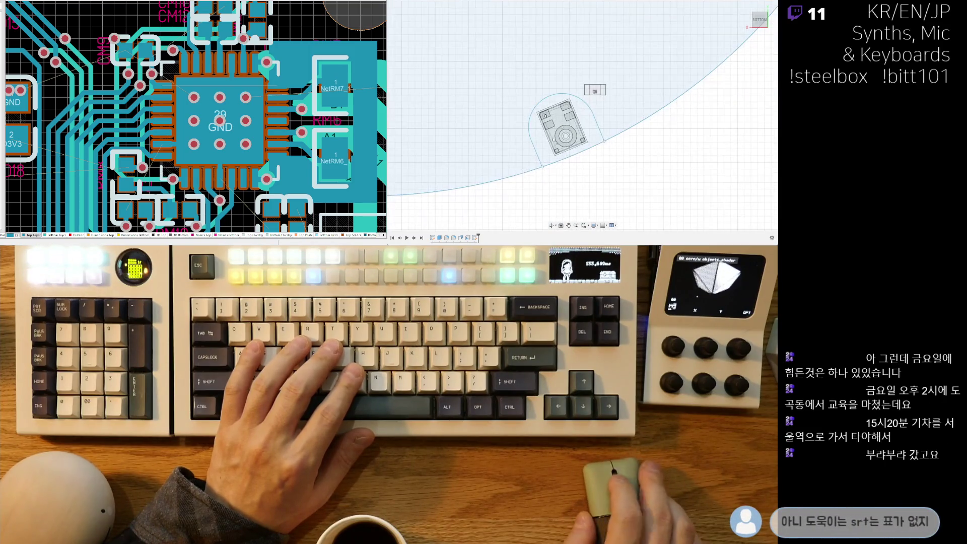
scroll(576, 143, up, 5)
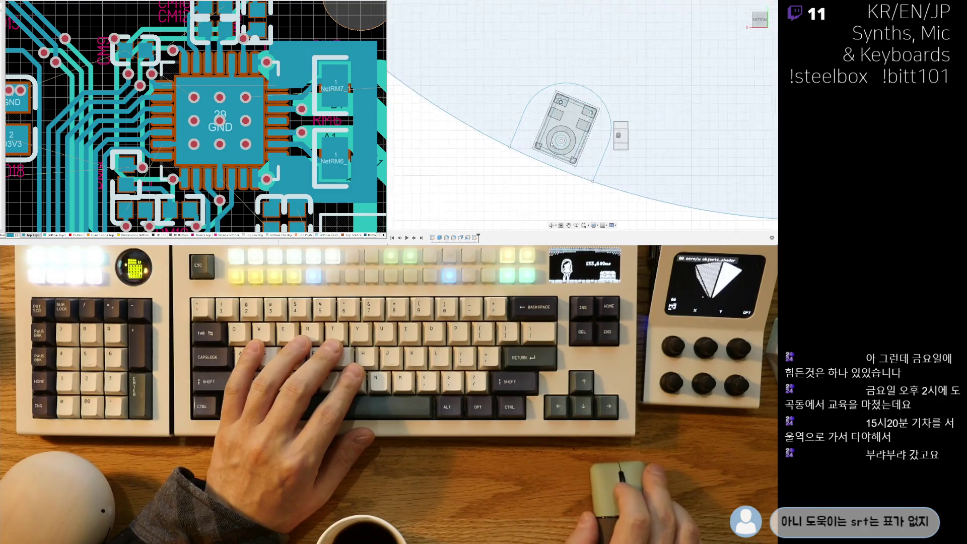
scroll(577, 143, down, 6)
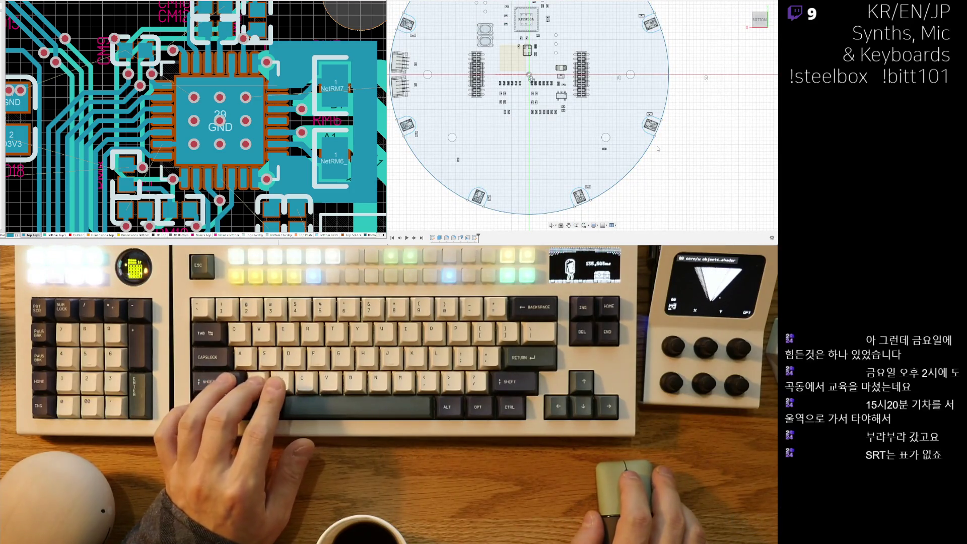
scroll(654, 154, up, 3)
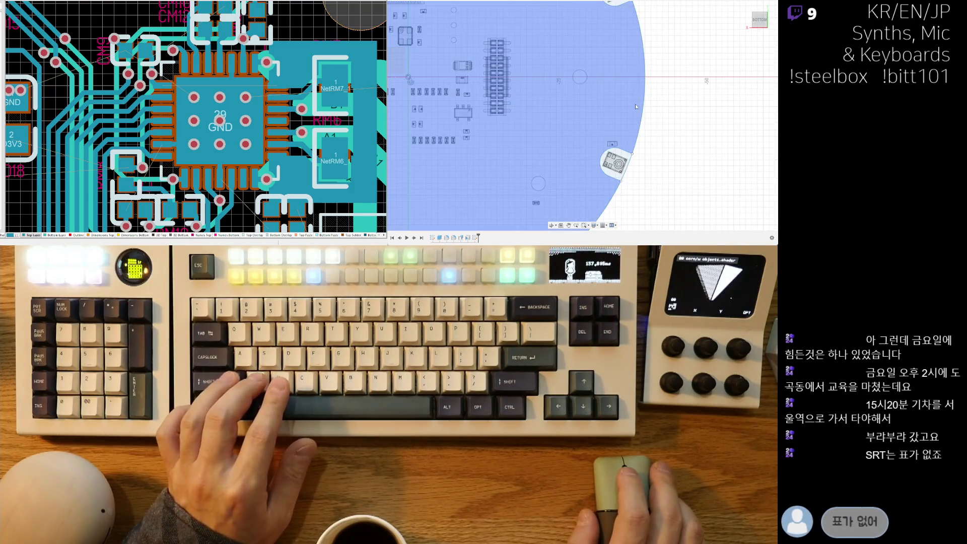
scroll(619, 160, up, 5)
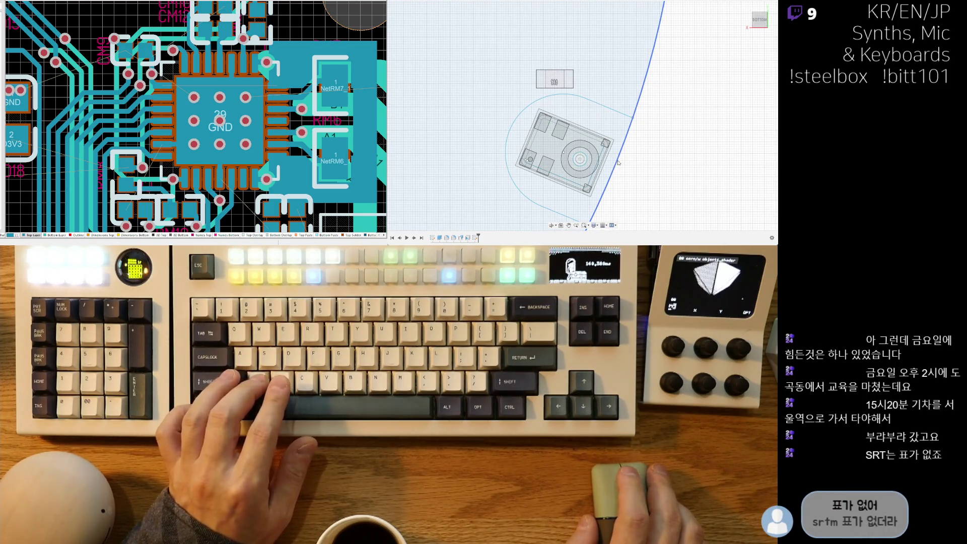
scroll(619, 162, down, 5)
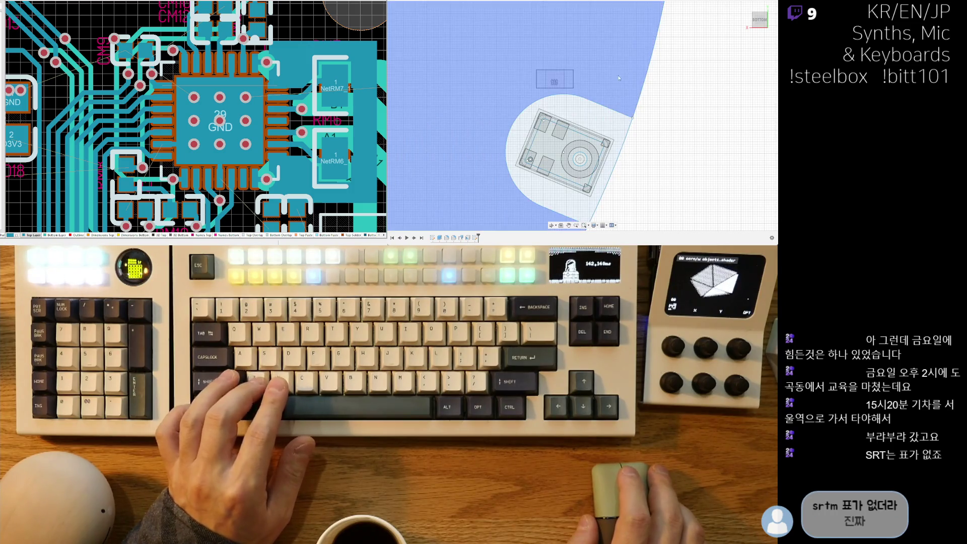
mouse_move(638, 155)
middle_down()
mouse_move(635, 61)
mouse_move(651, 158)
mouse_move(649, 61)
middle_up()
scroll(649, 60, up, 3)
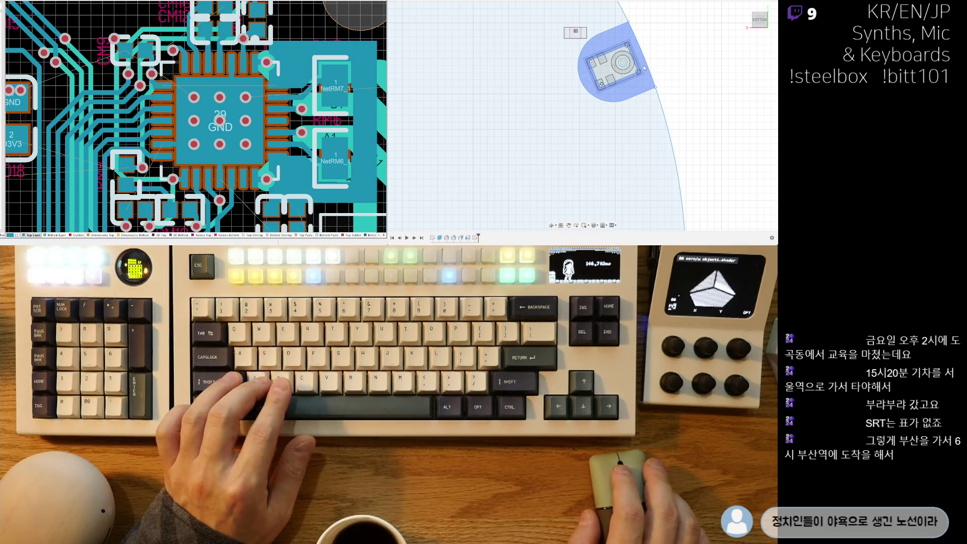
scroll(586, 146, down, 2)
scroll(586, 146, up, 5)
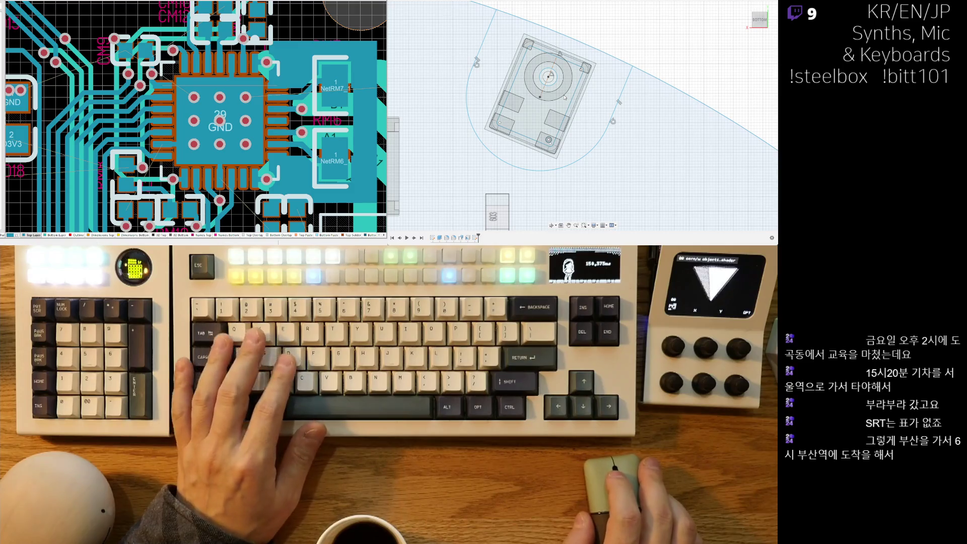
scroll(564, 97, up, 3)
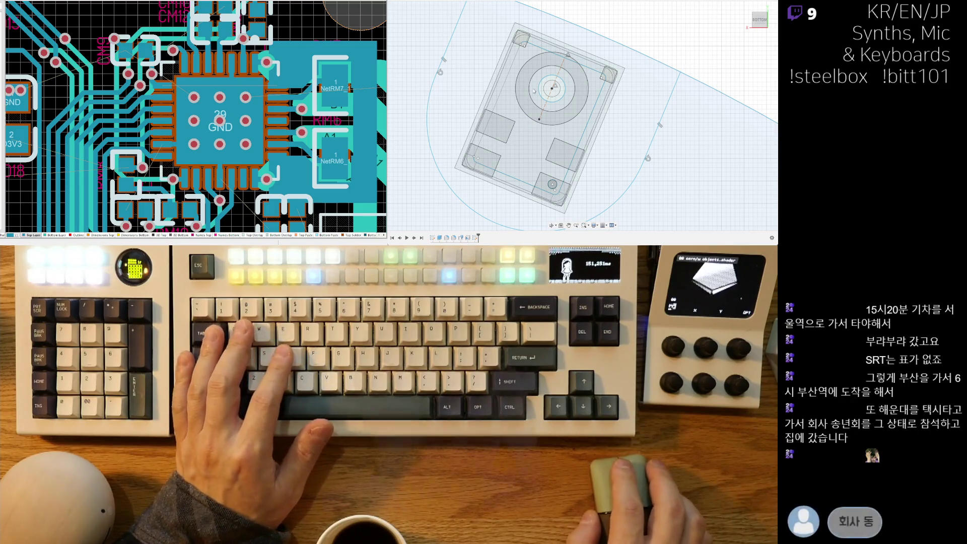
middle_drag(525, 120, 528, 114)
scroll(624, 200, up, 5)
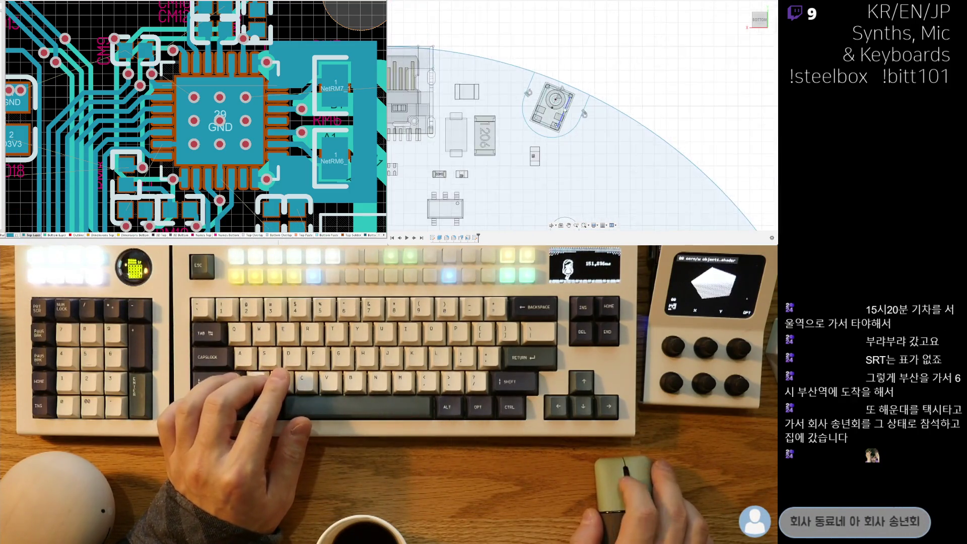
scroll(542, 138, up, 6)
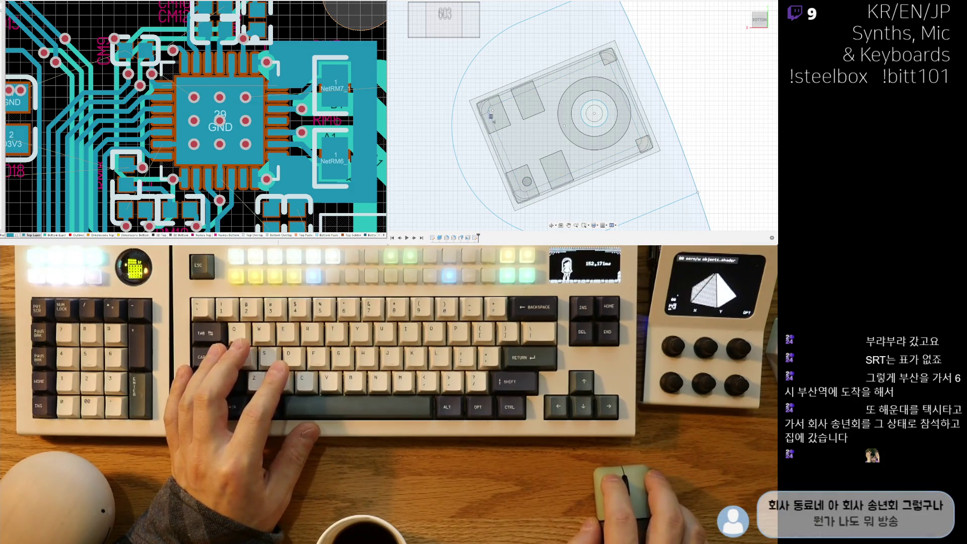
scroll(565, 184, down, 5)
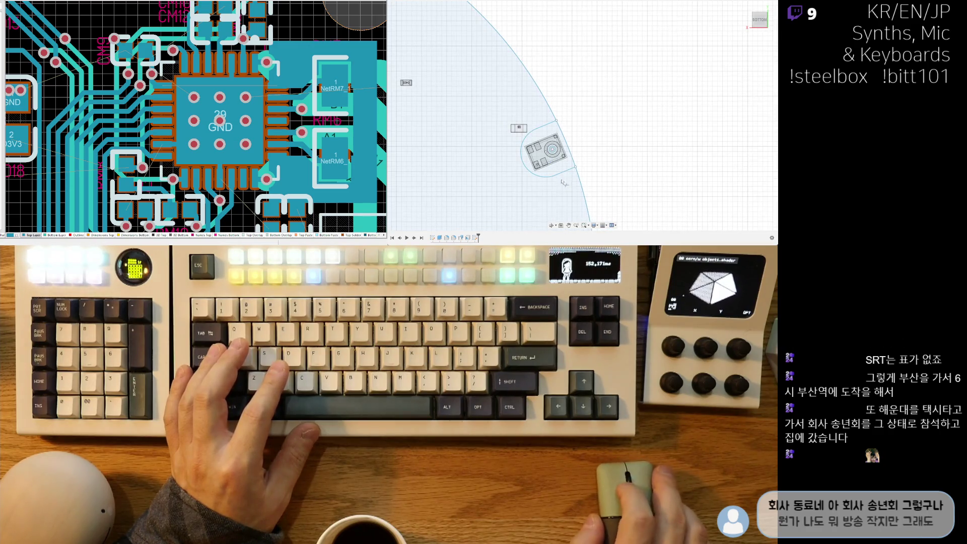
scroll(564, 184, up, 3)
scroll(565, 184, down, 3)
mouse_move(575, 181)
middle_down()
mouse_move(590, 51)
mouse_move(574, 197)
middle_up()
scroll(574, 197, up, 5)
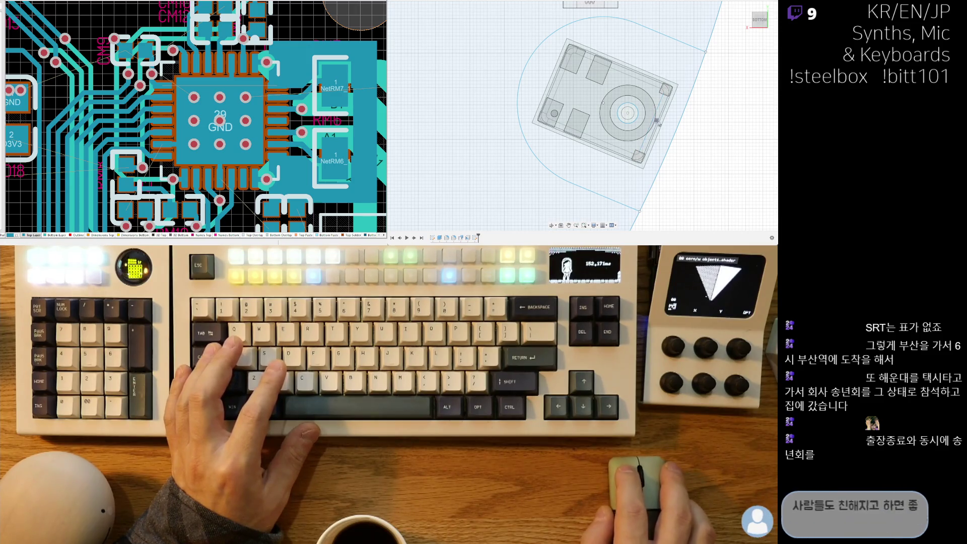
scroll(656, 117, down, 8)
middle_drag(555, 176, 562, 146)
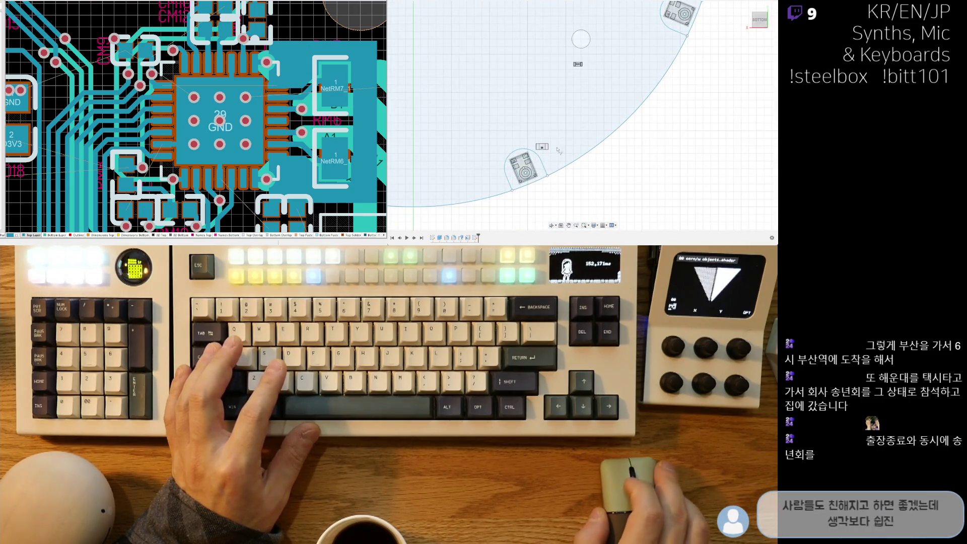
scroll(530, 188, up, 8)
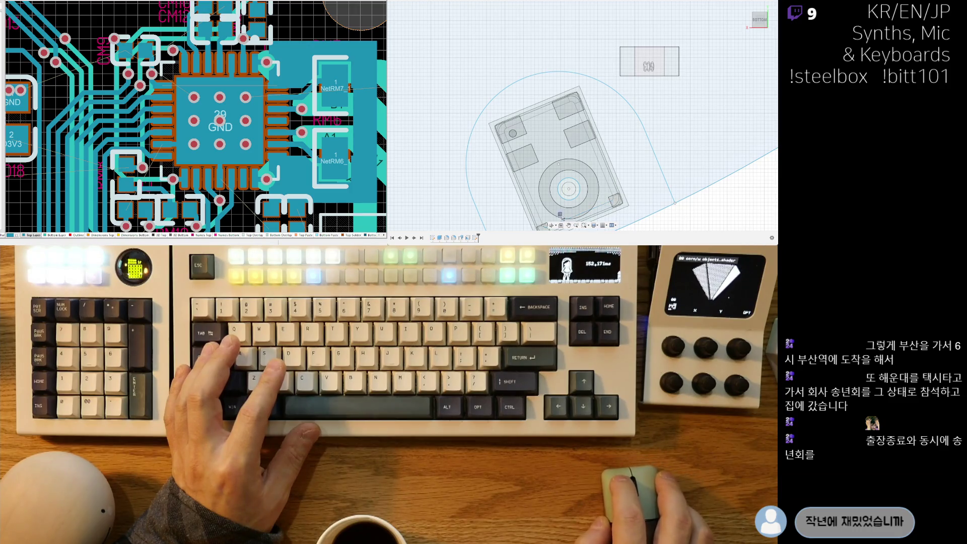
middle_drag(542, 185, 552, 130)
scroll(548, 183, down, 5)
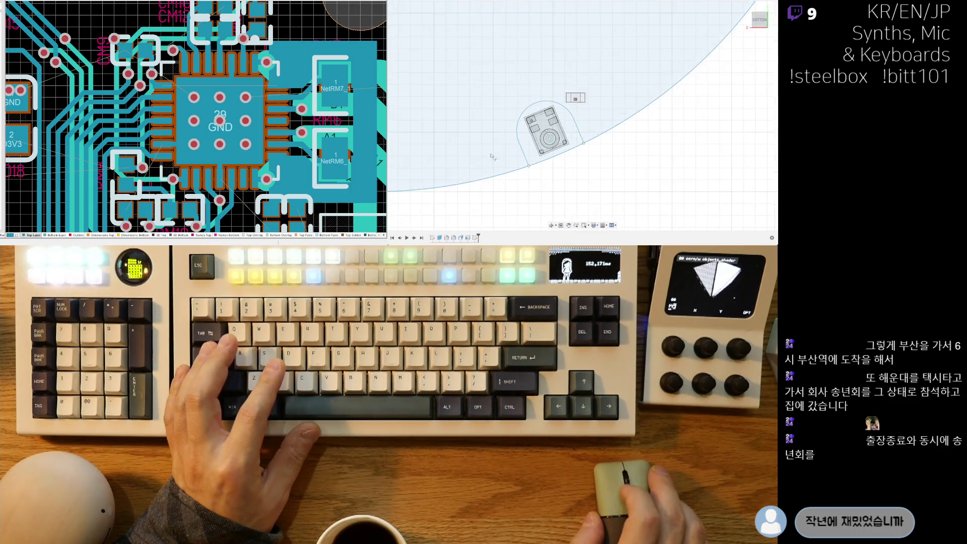
scroll(562, 97, up, 5)
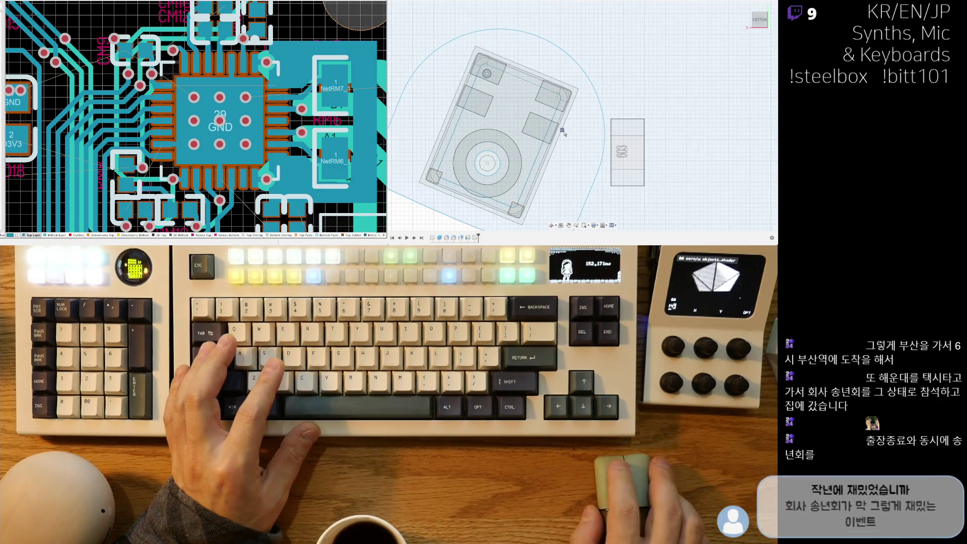
middle_drag(502, 80, 556, 57)
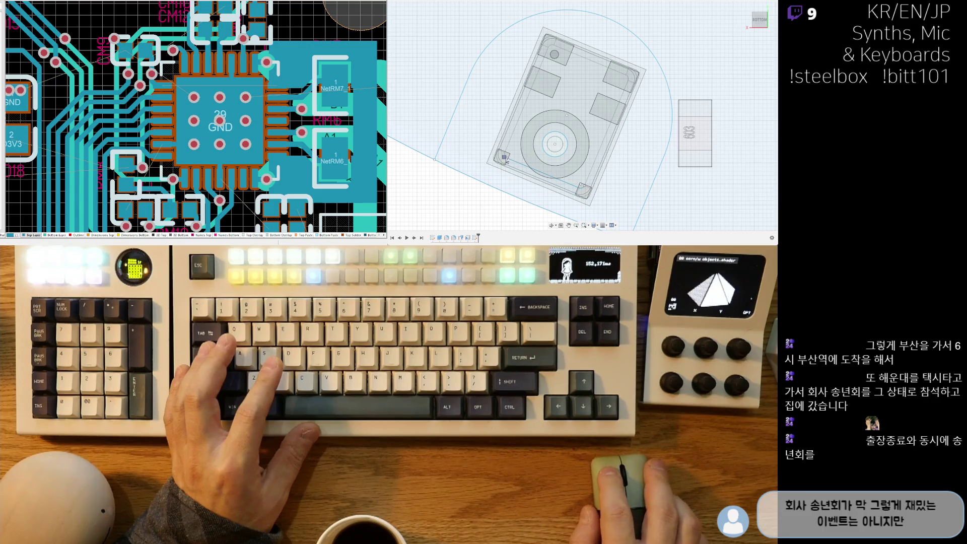
scroll(588, 189, down, 3)
middle_drag(587, 190, 571, 131)
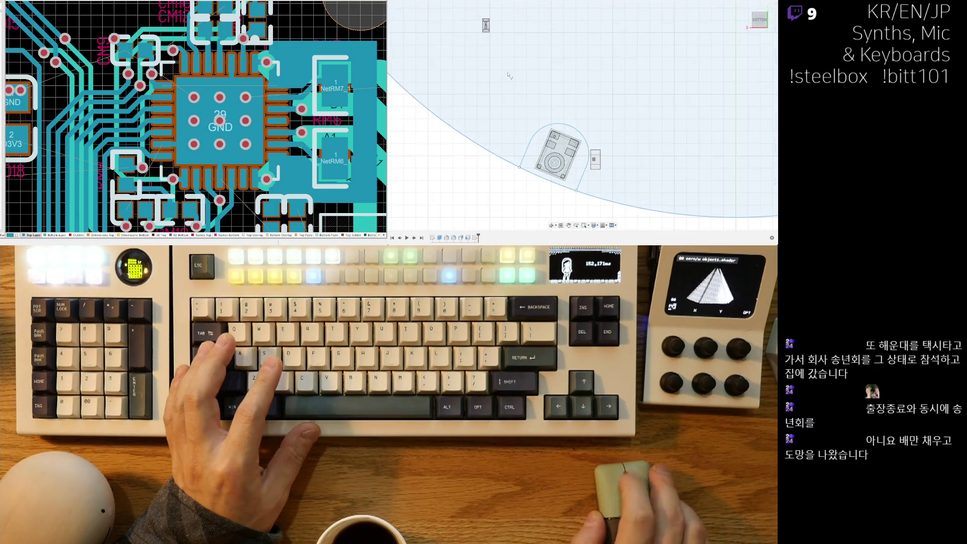
scroll(571, 110, up, 8)
scroll(571, 111, down, 8)
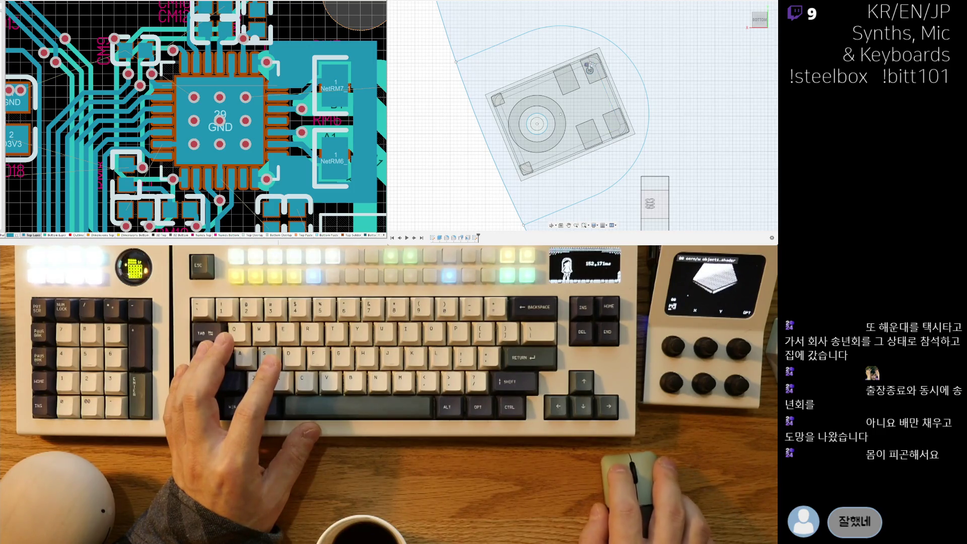
scroll(590, 64, down, 5)
middle_drag(590, 65, 571, 120)
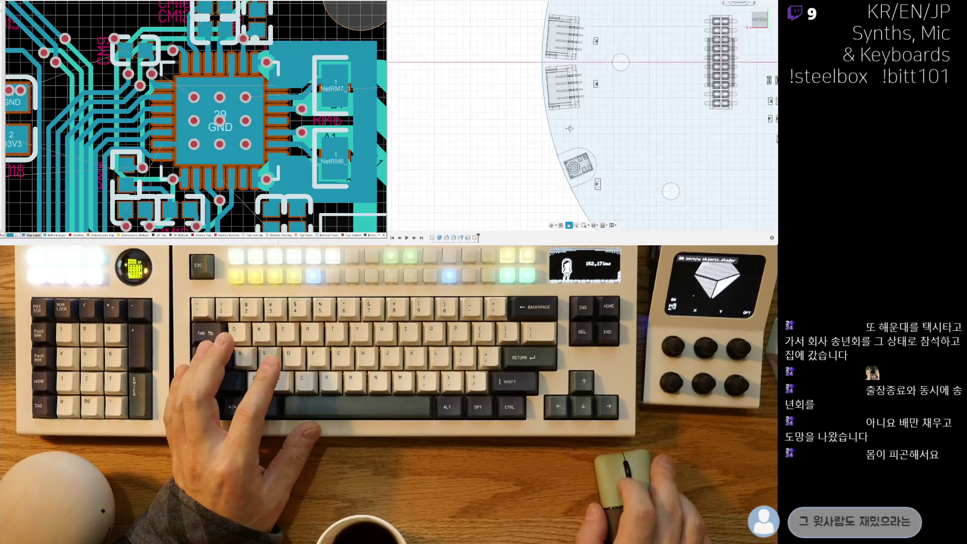
scroll(571, 119, up, 5)
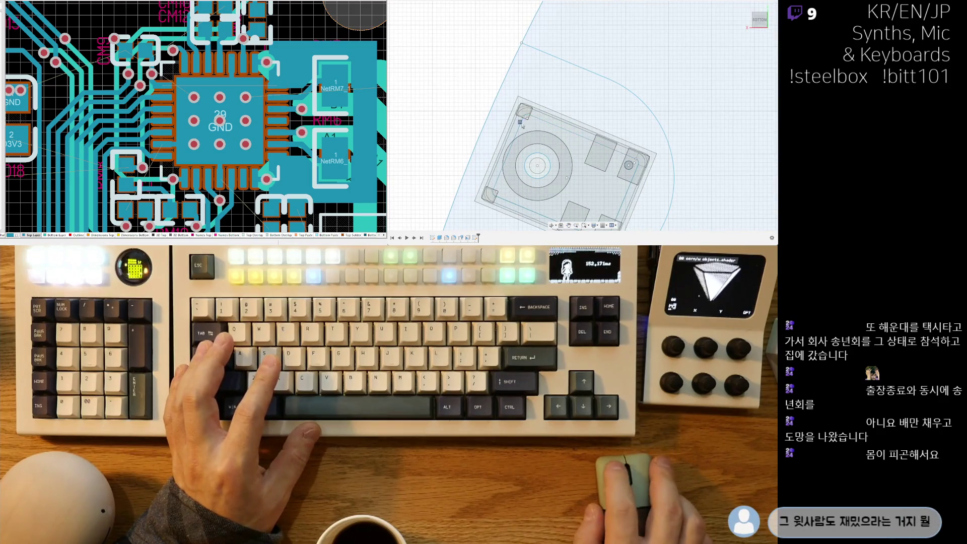
middle_drag(529, 123, 524, 61)
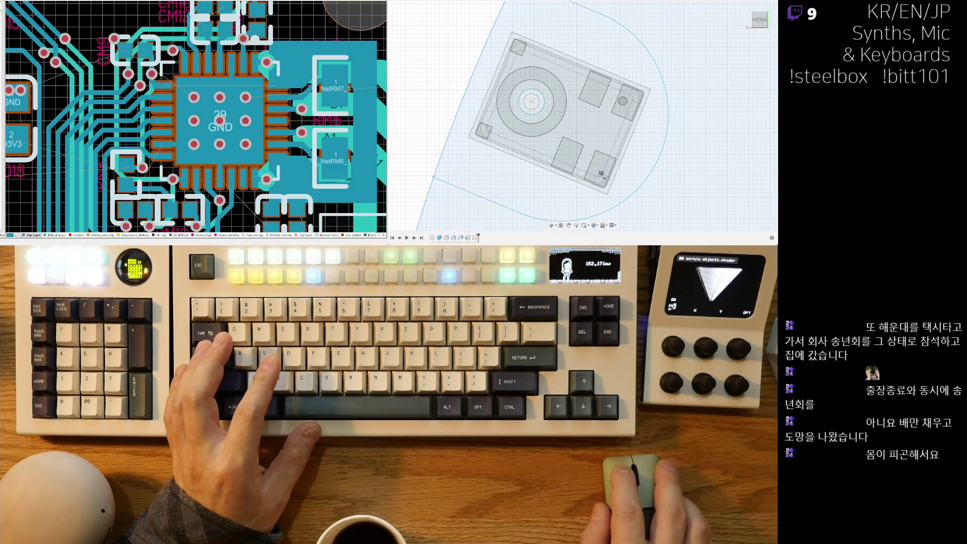
scroll(602, 179, down, 5)
scroll(603, 178, up, 5)
middle_drag(617, 55, 561, 144)
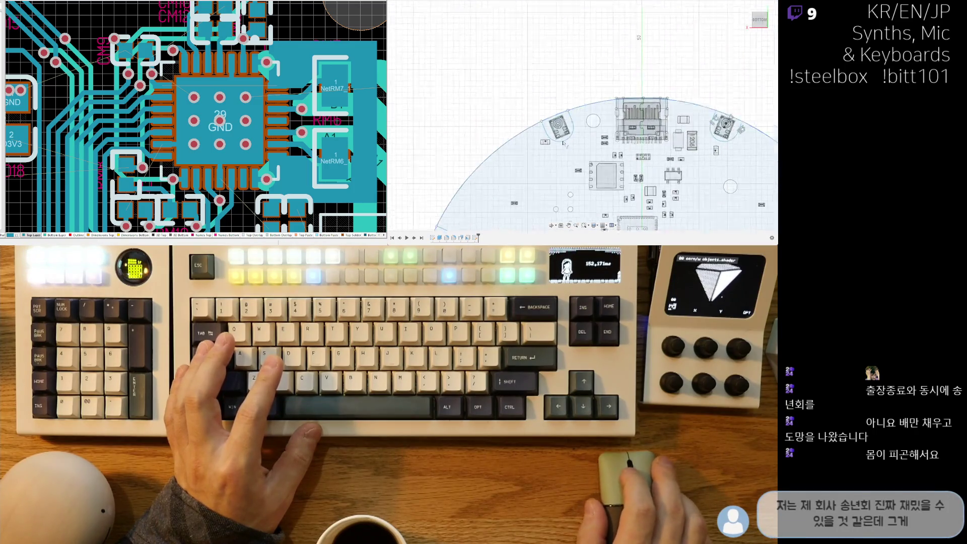
scroll(561, 145, up, 10)
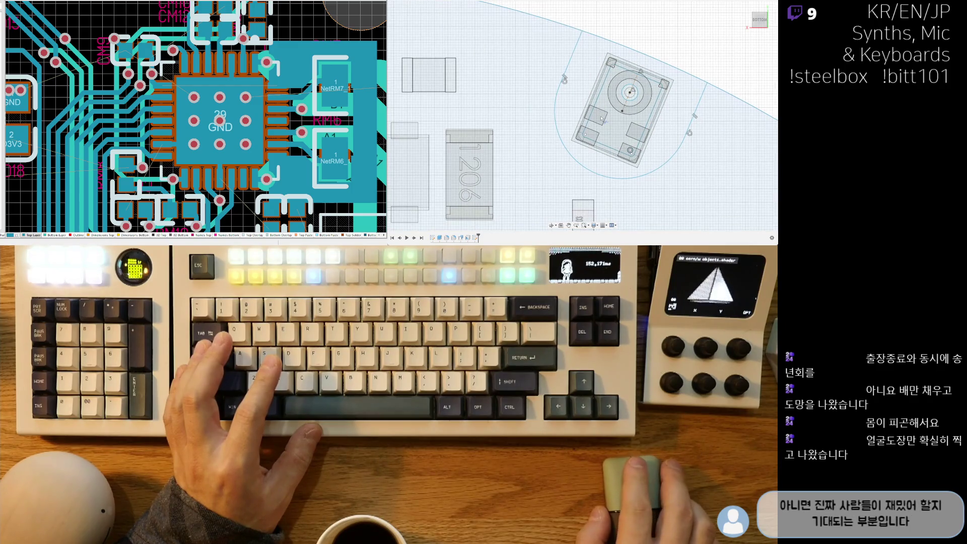
scroll(600, 119, up, 2)
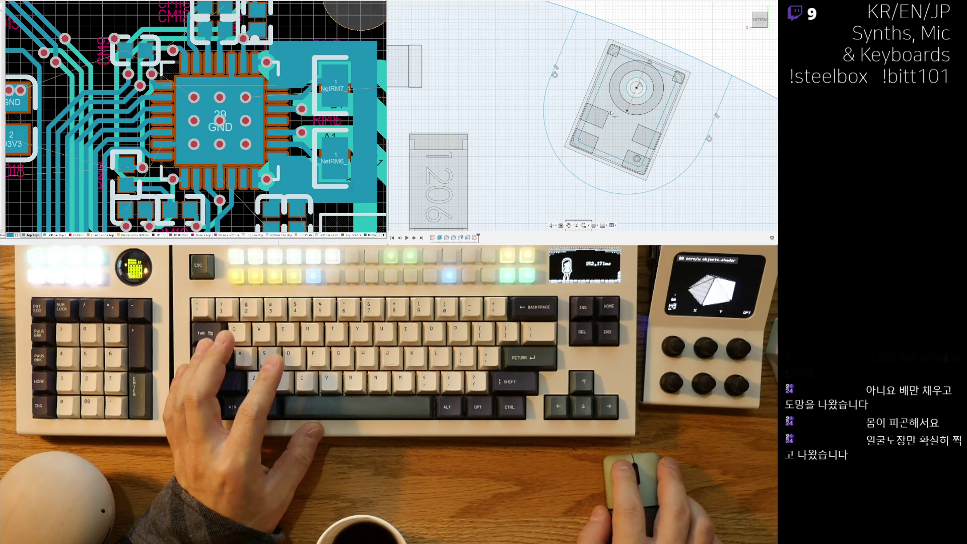
scroll(614, 116, down, 3)
scroll(589, 159, down, 2)
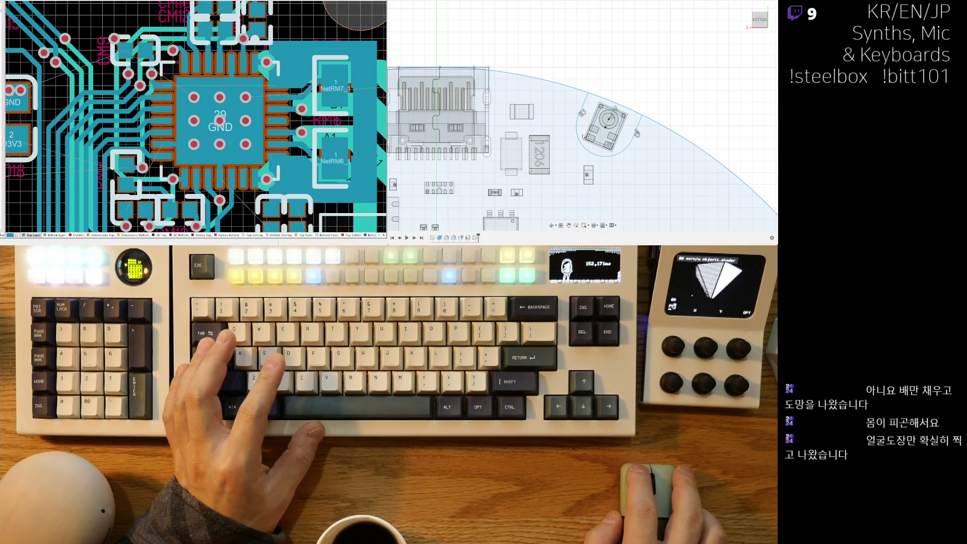
scroll(606, 123, up, 5)
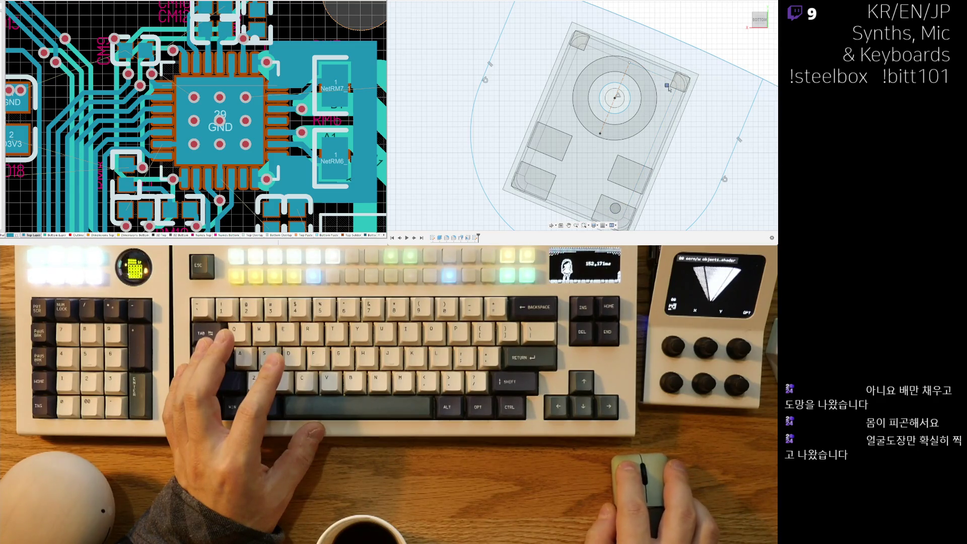
scroll(650, 119, up, 3)
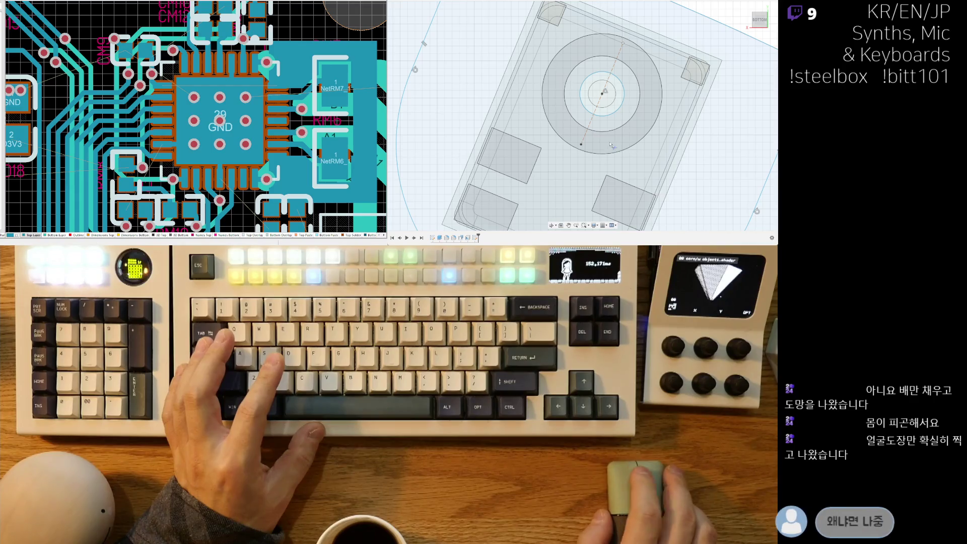
scroll(614, 148, down, 3)
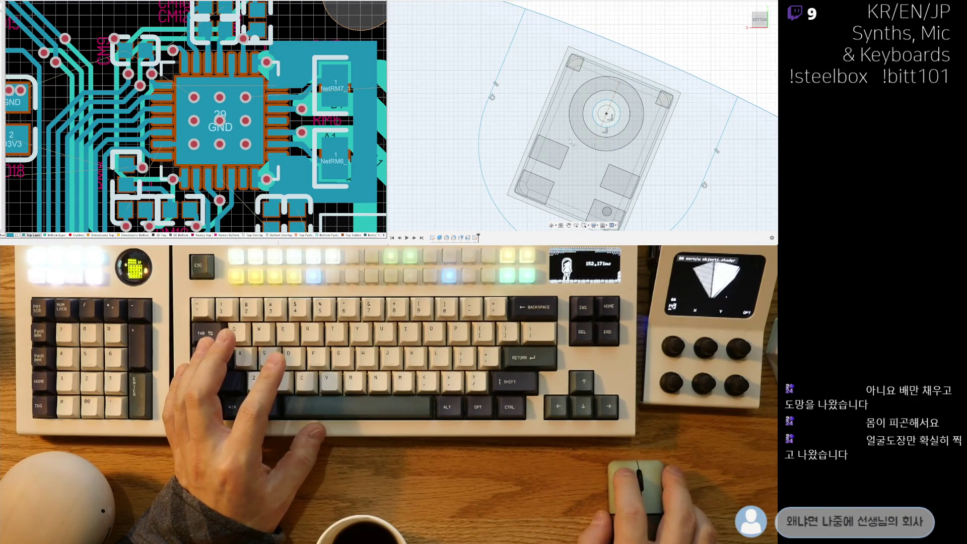
scroll(612, 143, up, 3)
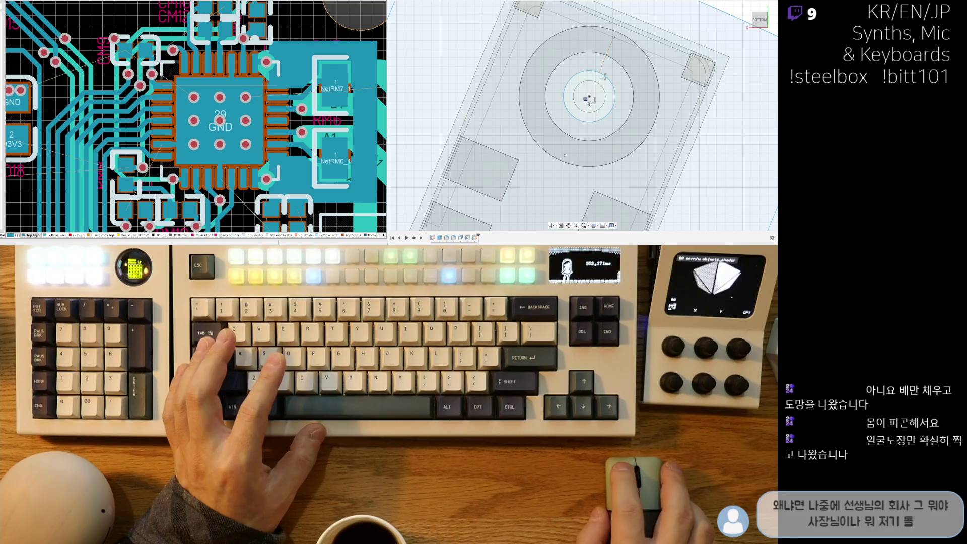
scroll(622, 56, down, 5)
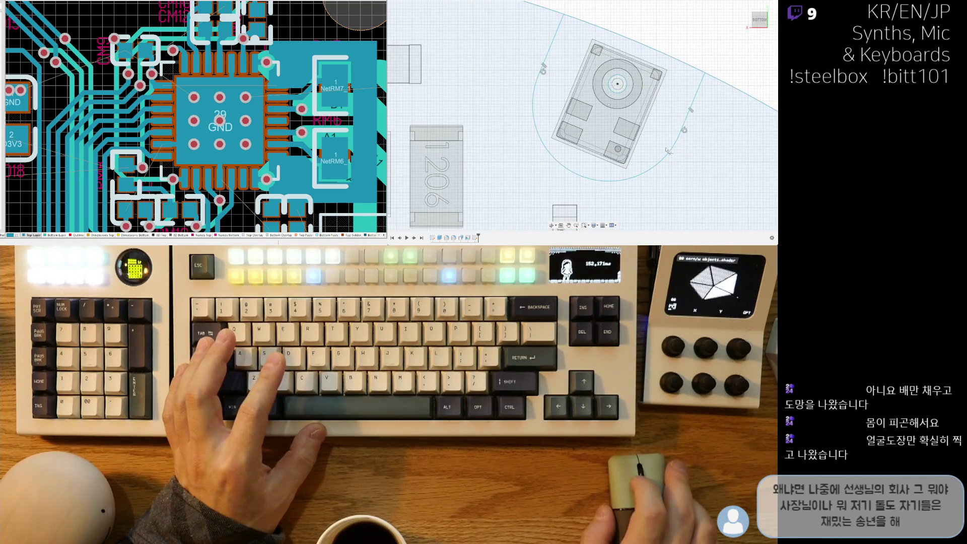
scroll(653, 172, down, 2)
scroll(653, 171, down, 8)
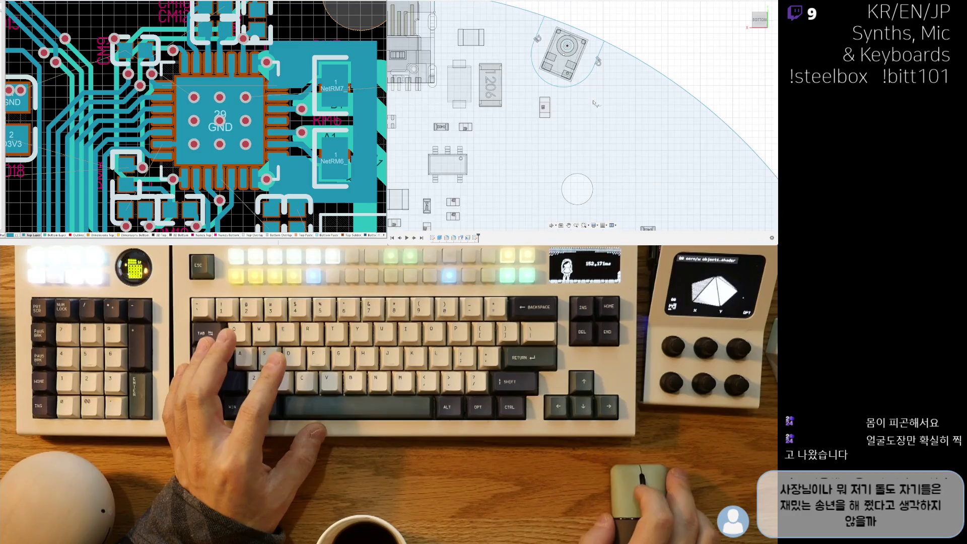
scroll(613, 138, up, 2)
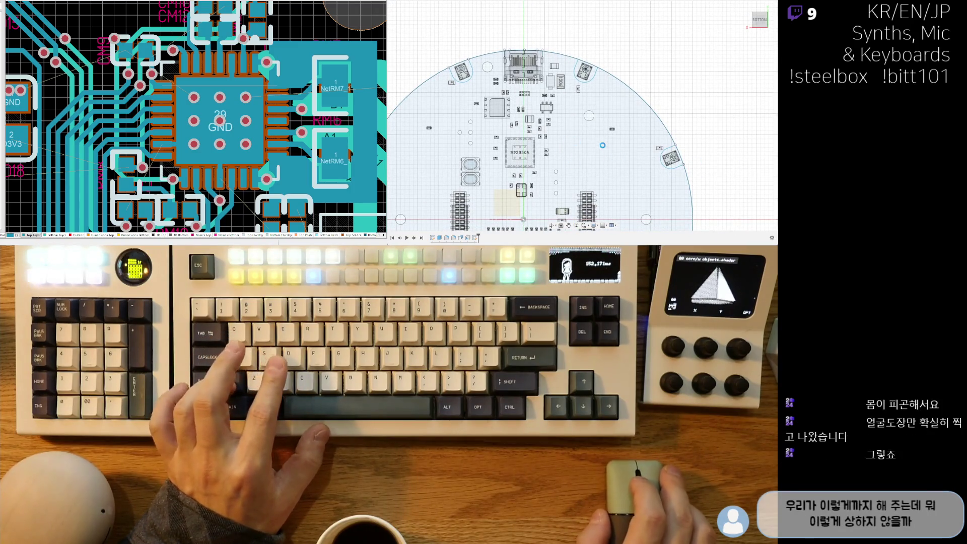
Tilt the board into perspective and select a small encoder part near its edge.
click(589, 158)
shift+middle_drag(589, 157, 500, 109)
click(500, 112)
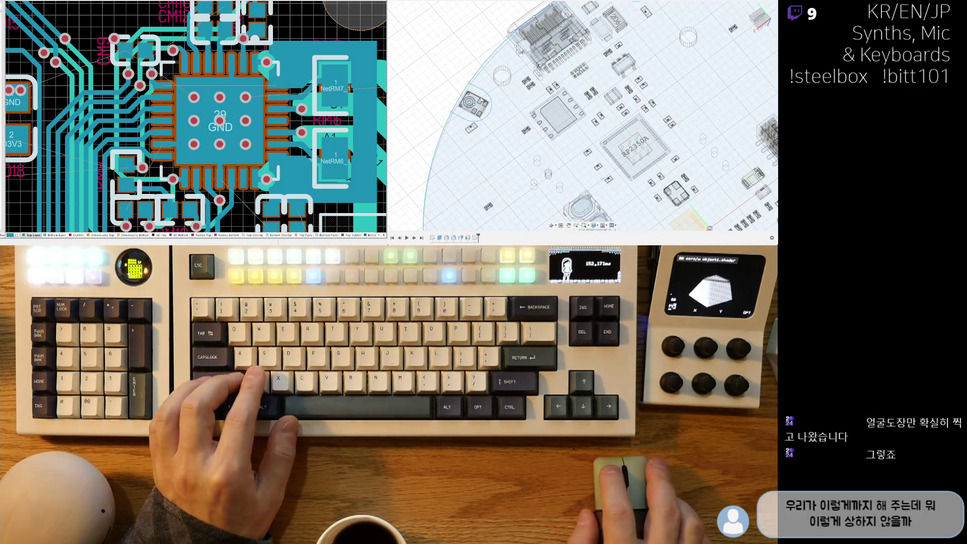
click(482, 96)
Orbit around the board's far side to reach the other edge encoders.
mouse_move(494, 115)
shift+middle_down()
mouse_move(578, 96)
mouse_move(614, 106)
mouse_move(563, 104)
shift+middle_up()
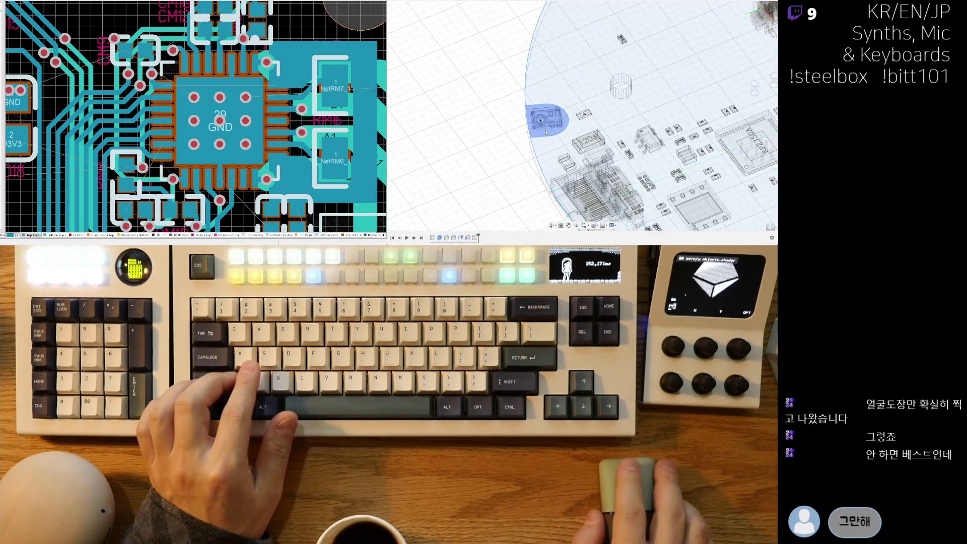
click(563, 104)
scroll(584, 51, up, 5)
mouse_move(566, 102)
shift+middle_down()
mouse_move(685, 81)
mouse_move(589, 98)
mouse_move(700, 117)
mouse_move(720, 157)
mouse_move(643, 144)
mouse_move(655, 157)
shift+middle_up()
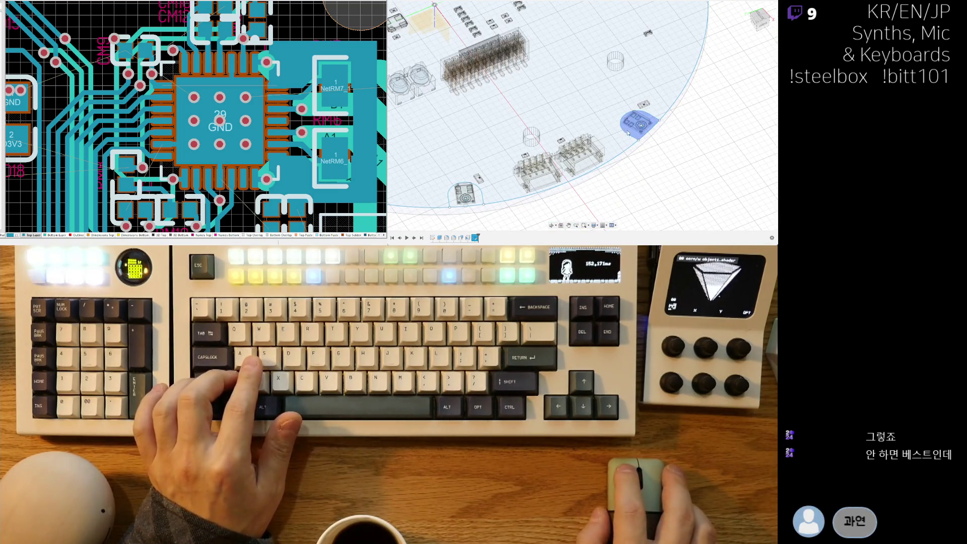
shift+middle_drag(575, 191, 586, 135)
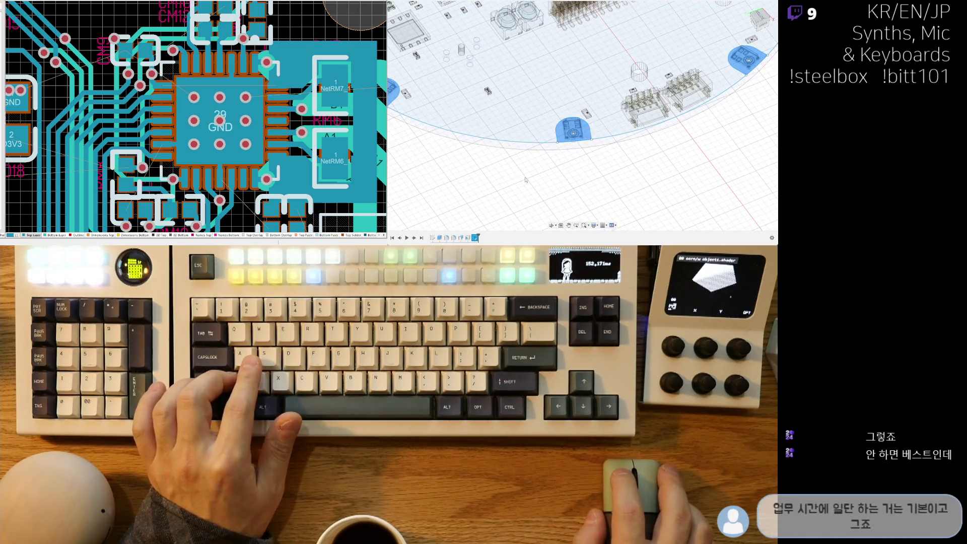
scroll(585, 135, down, 5)
shift+middle_drag(604, 161, 619, 173)
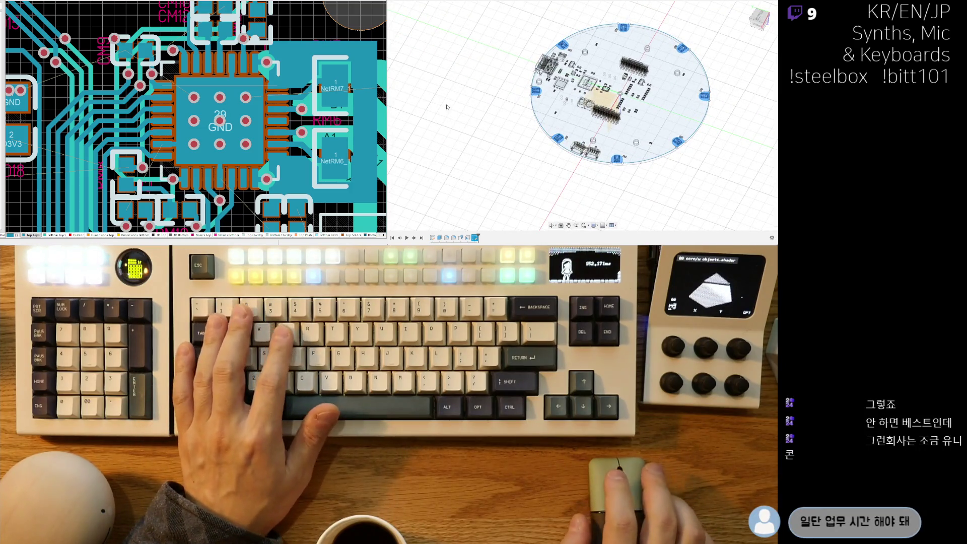
Show the dome and extrude the encoder cut shapes up through it.
key(v)
mouse_move(575, 182)
shift+middle_down()
mouse_move(581, 209)
mouse_move(564, 174)
shift+middle_up()
shift+middle_drag(629, 143, 632, 90)
shift+middle_drag(617, 94, 633, 143)
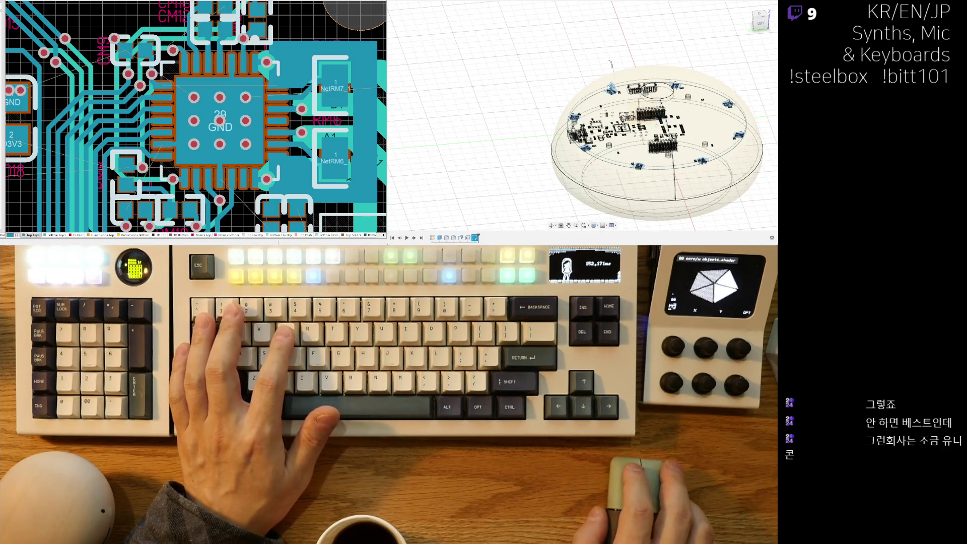
drag(610, 59, 611, 58)
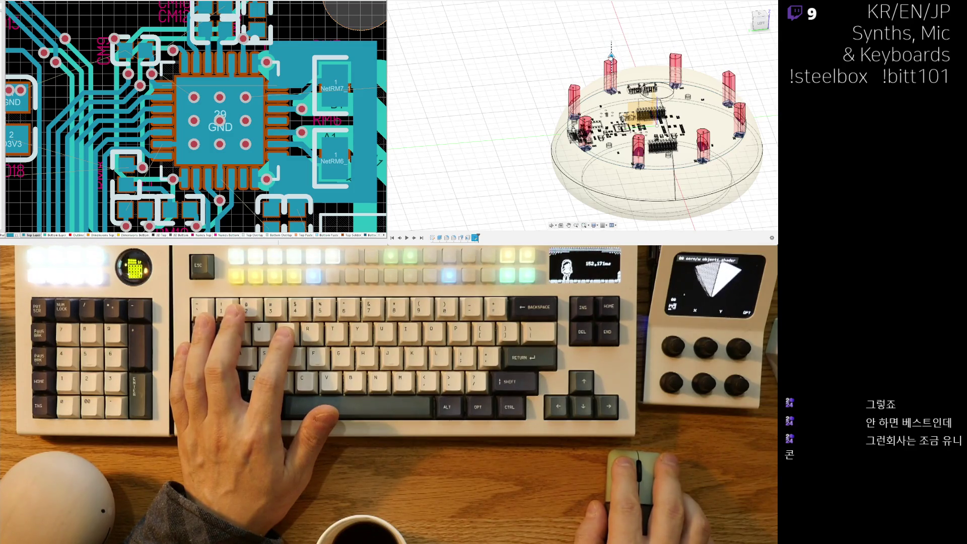
Orbit and zoom to check the cut openings at the dome's edge.
mouse_move(600, 79)
shift+middle_down()
mouse_move(584, 159)
mouse_move(592, 161)
shift+middle_up()
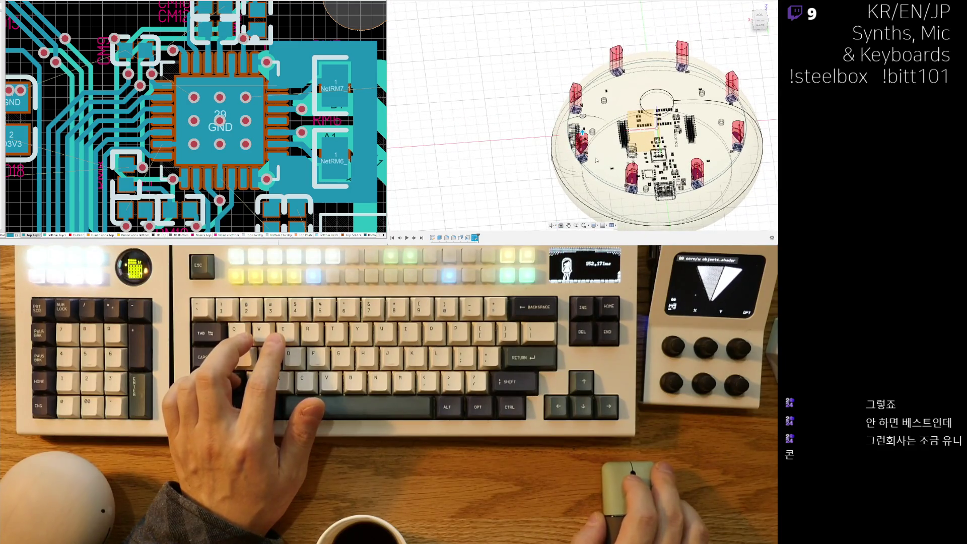
shift+middle_drag(640, 137, 578, 208)
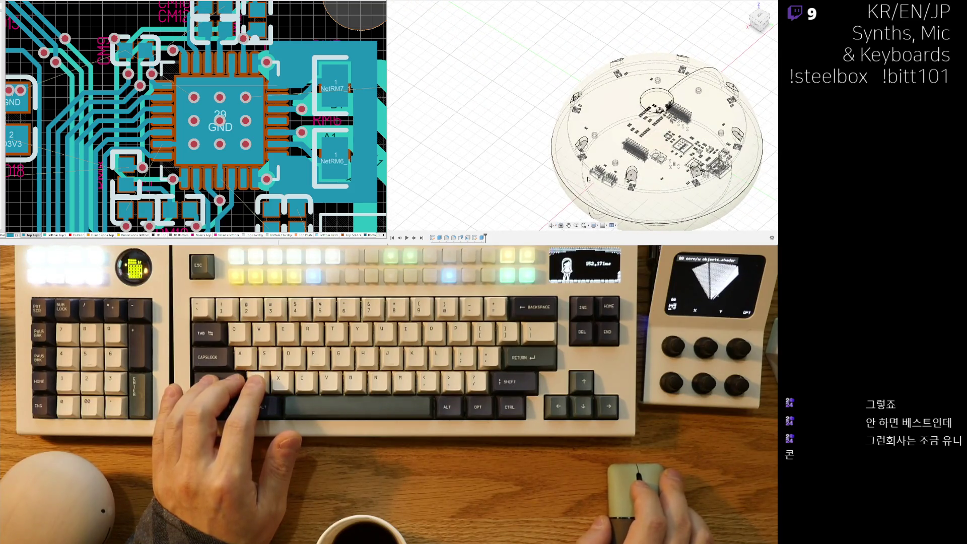
scroll(588, 179, up, 10)
mouse_move(587, 179)
middle_down()
mouse_move(560, 159)
mouse_move(557, 115)
middle_up()
shift+middle_drag(577, 155, 569, 184)
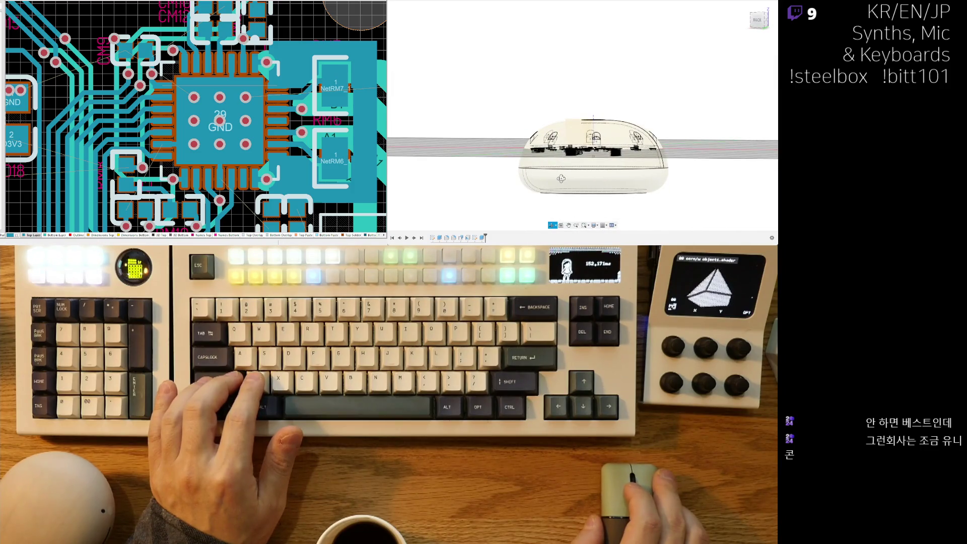
Inspect the slotted dome and its flat underside, then show a front cross-section.
shift+middle_drag(561, 178, 563, 178)
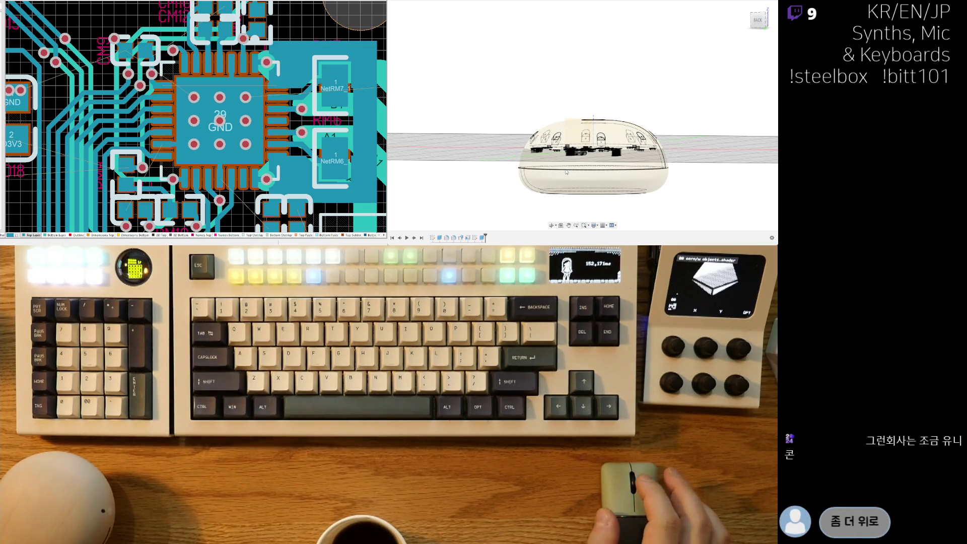
mouse_move(626, 98)
shift+middle_down()
mouse_move(725, 81)
mouse_move(598, 199)
mouse_move(640, 193)
shift+middle_up()
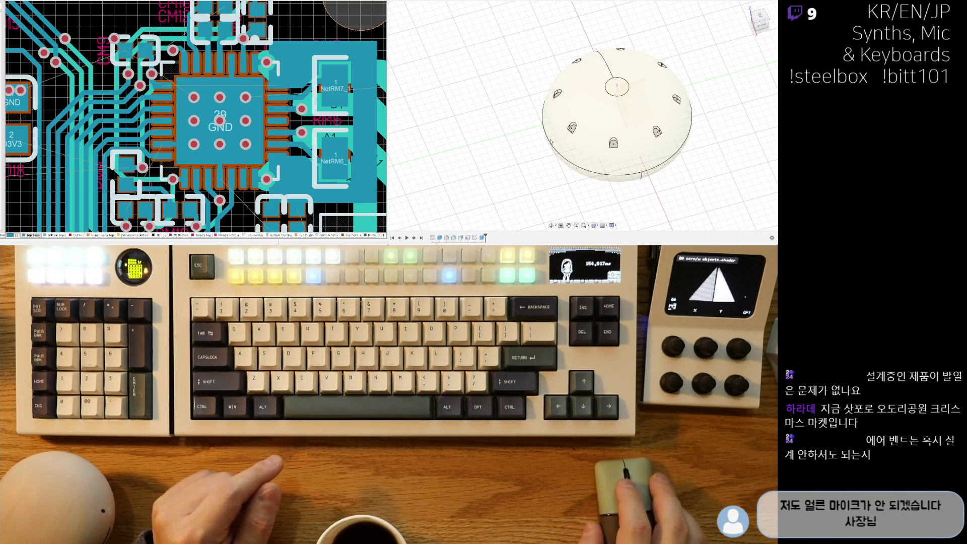
scroll(551, 143, up, 5)
scroll(543, 170, down, 3)
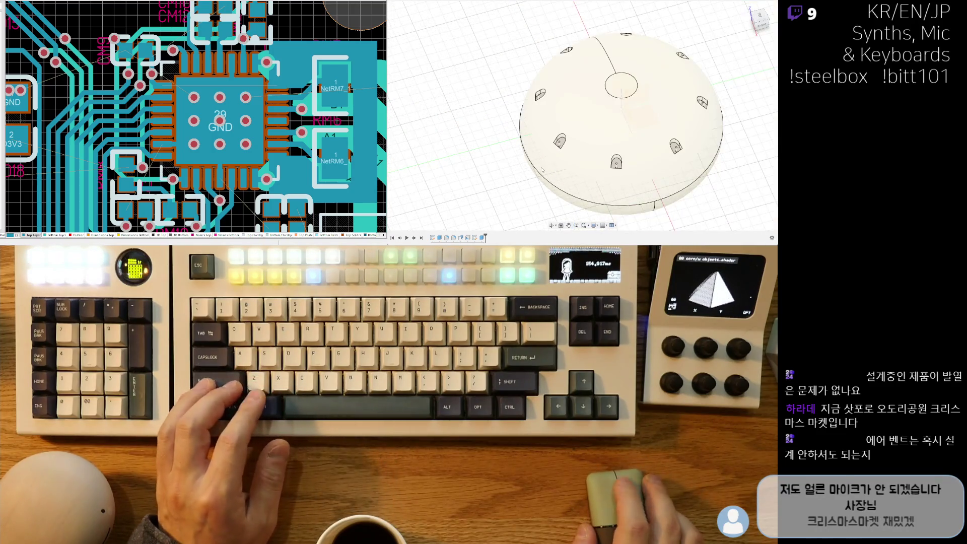
mouse_move(655, 204)
shift+middle_down()
mouse_move(617, 150)
mouse_move(606, 186)
mouse_move(694, 197)
shift+middle_up()
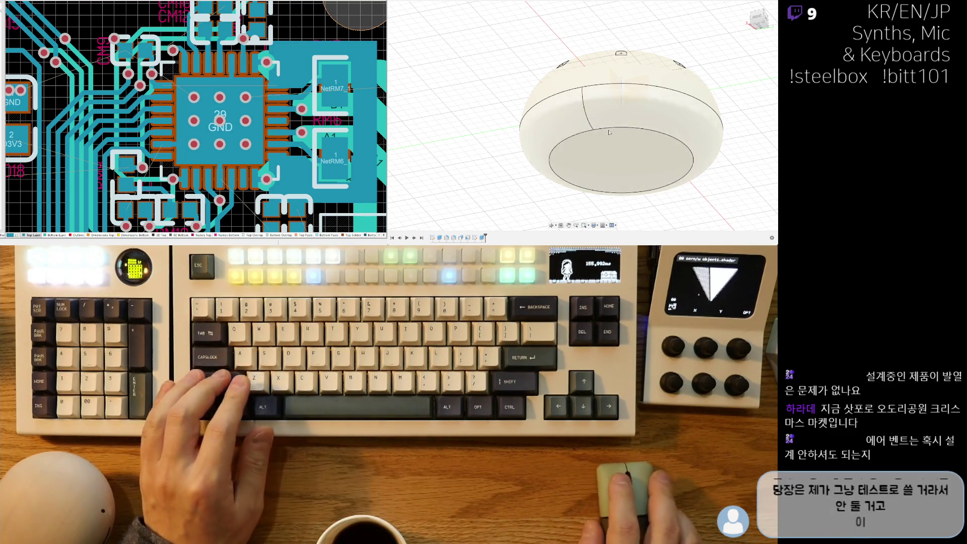
key(F6)
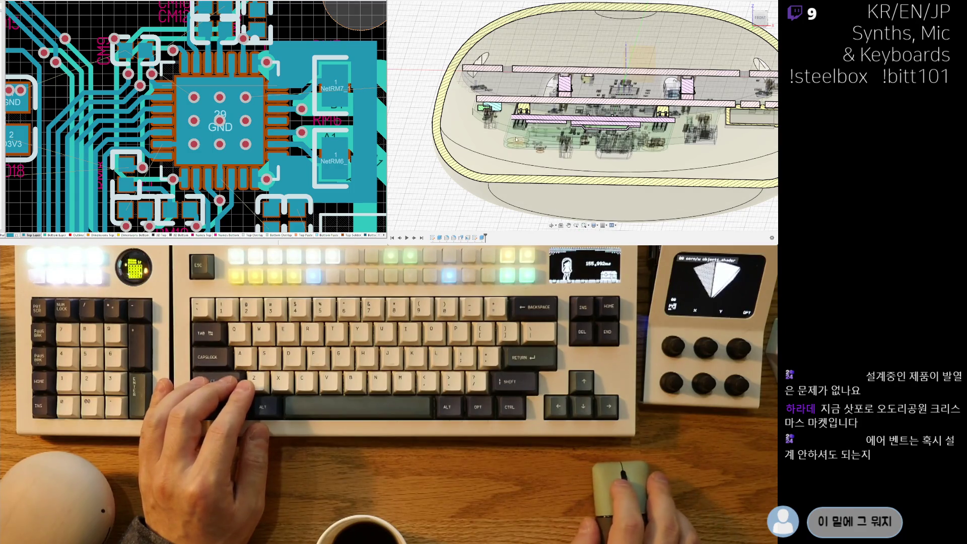
mouse_move(516, 137)
shift+middle_down()
mouse_move(578, 220)
mouse_move(635, 195)
mouse_move(643, 159)
mouse_move(638, 169)
mouse_move(604, 130)
mouse_move(564, 141)
shift+middle_up()
scroll(630, 184, up, 5)
scroll(631, 179, down, 5)
scroll(621, 160, up, 5)
scroll(559, 140, up, 5)
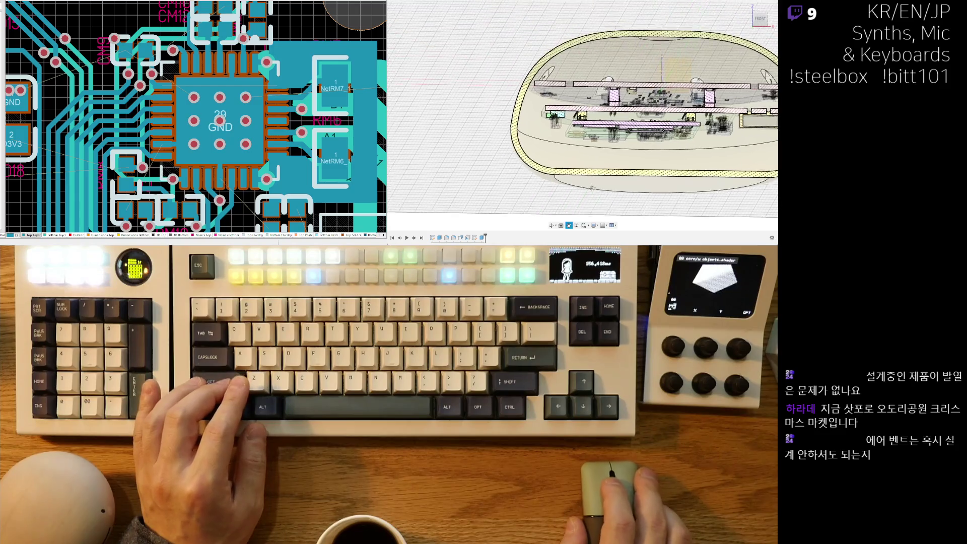
shift+middle_drag(558, 95, 561, 97)
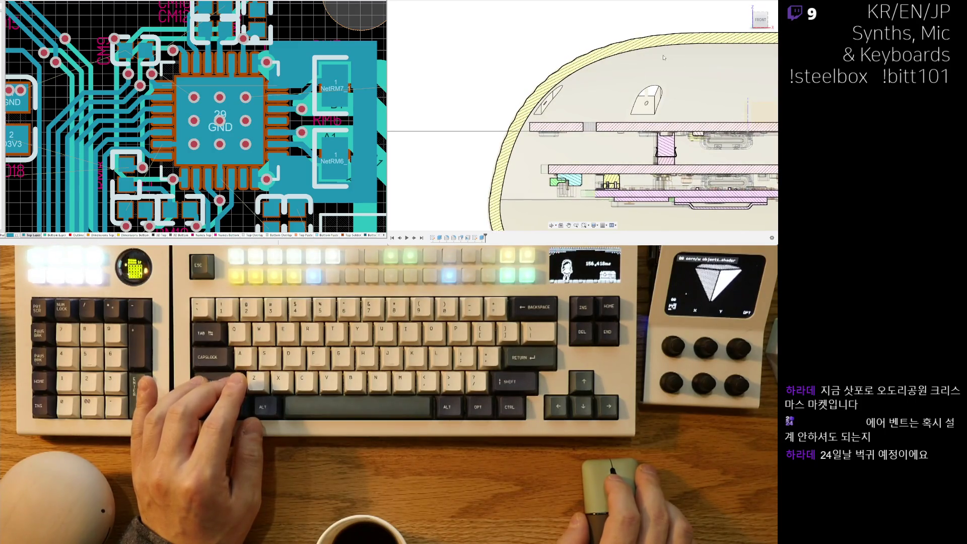
shift+middle_drag(661, 60, 664, 59)
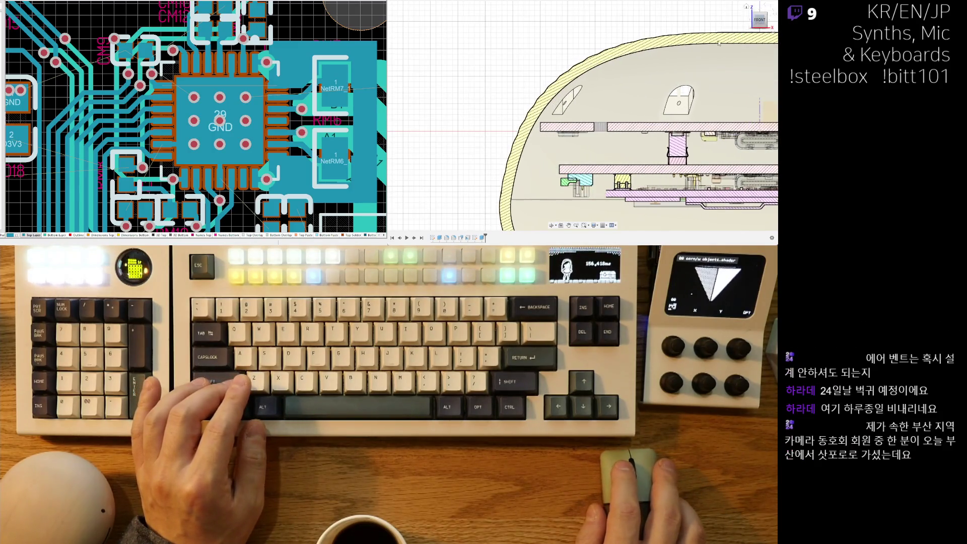
scroll(607, 135, down, 5)
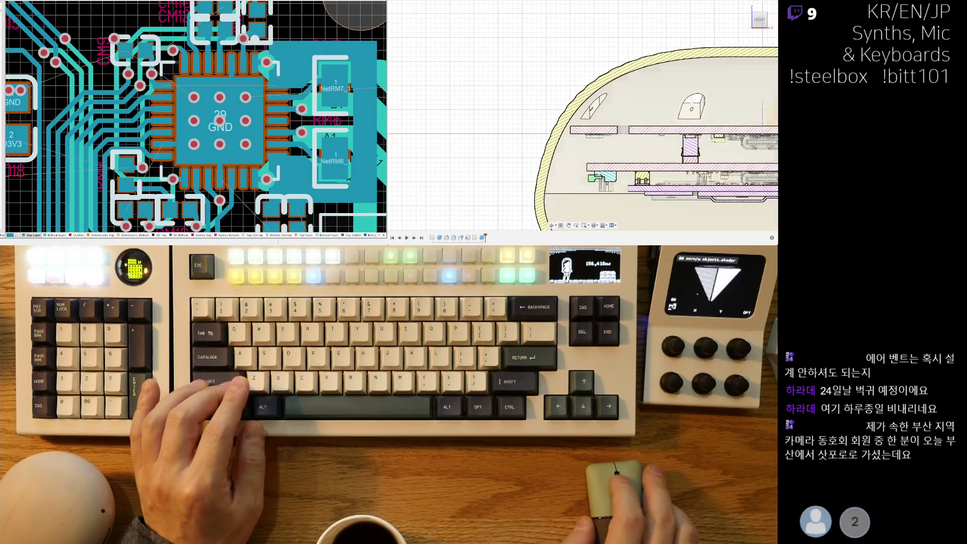
mouse_move(539, 84)
shift+middle_down()
mouse_move(568, 107)
mouse_move(584, 98)
mouse_move(498, 123)
shift+middle_up()
scroll(522, 89, up, 5)
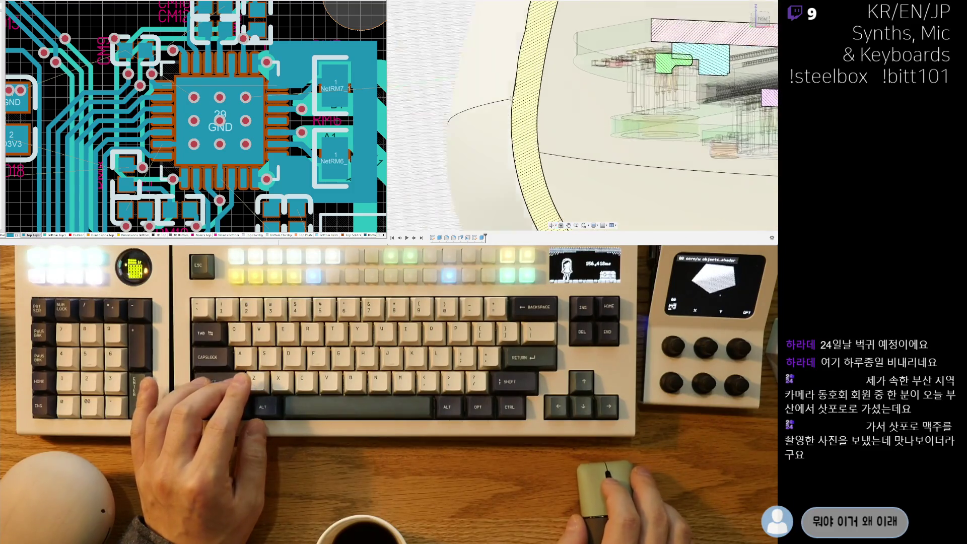
scroll(522, 89, down, 5)
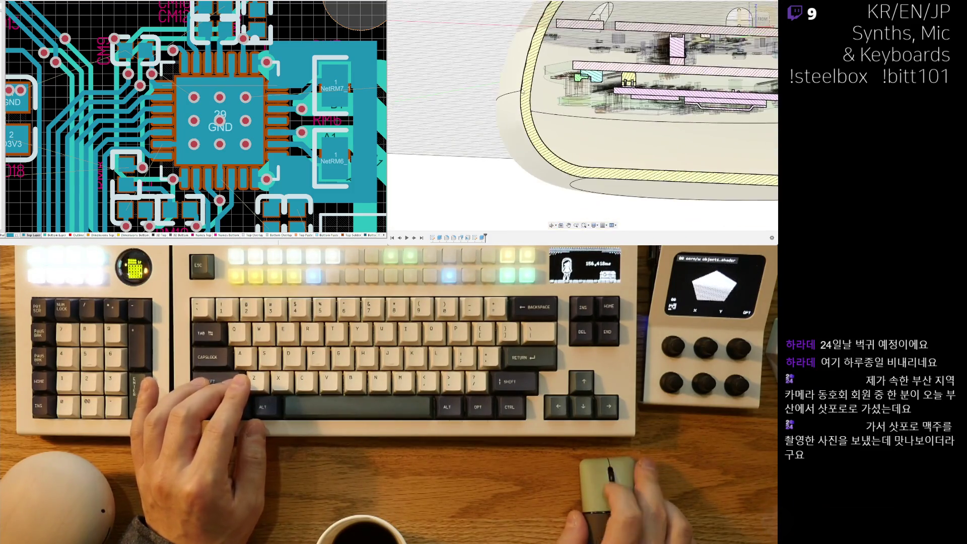
mouse_move(526, 115)
shift+middle_down()
mouse_move(536, 153)
mouse_move(612, 128)
shift+middle_up()
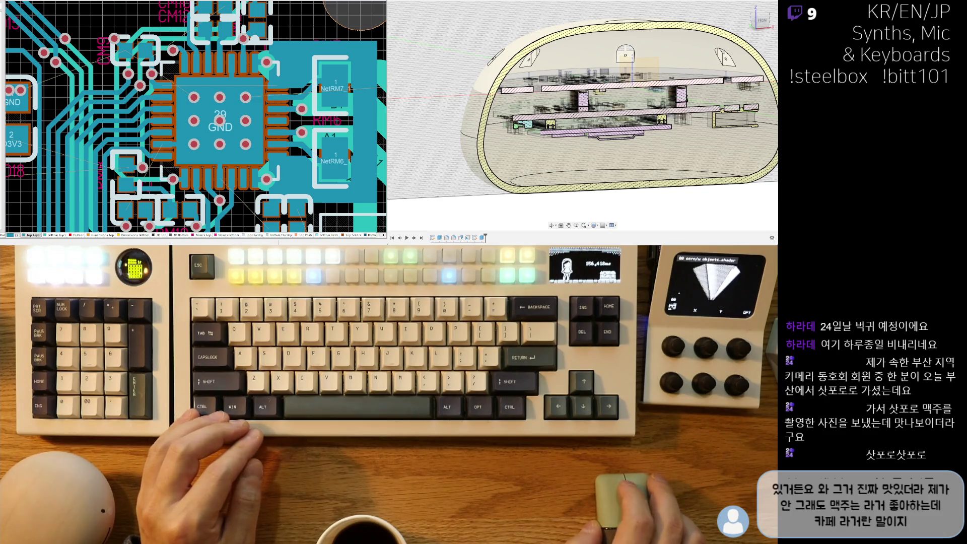
scroll(582, 101, down, 3)
shift+middle_drag(549, 86, 502, 66)
shift+middle_drag(578, 181, 524, 168)
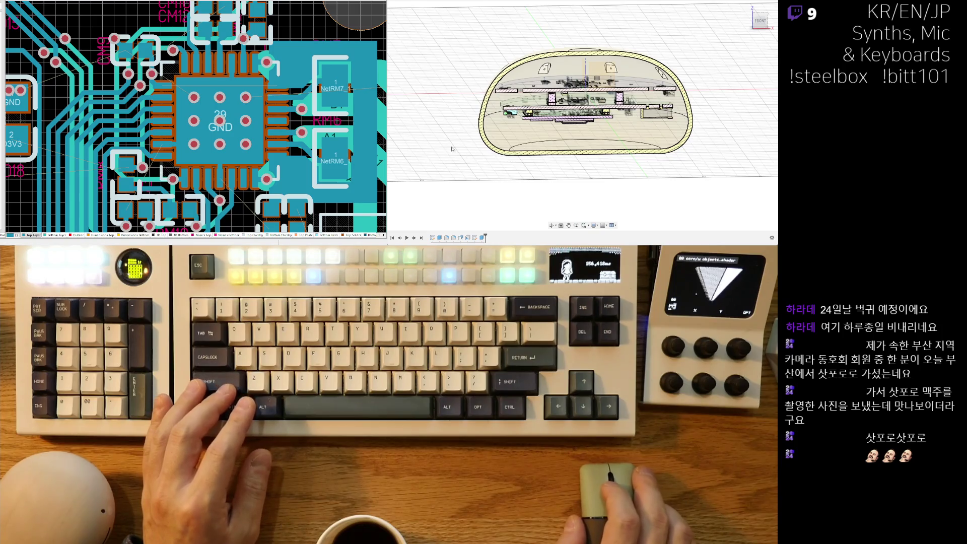
shift+middle_drag(439, 149, 549, 174)
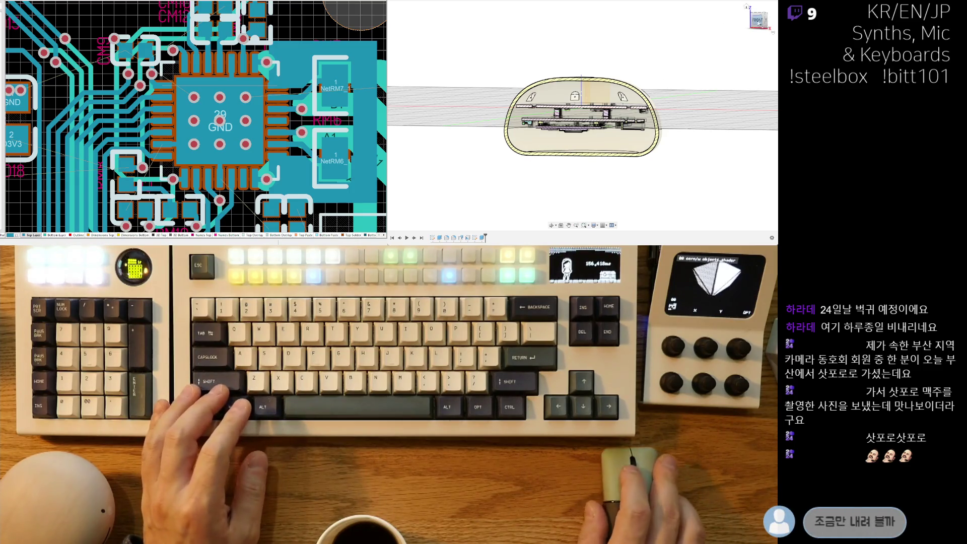
scroll(544, 116, up, 8)
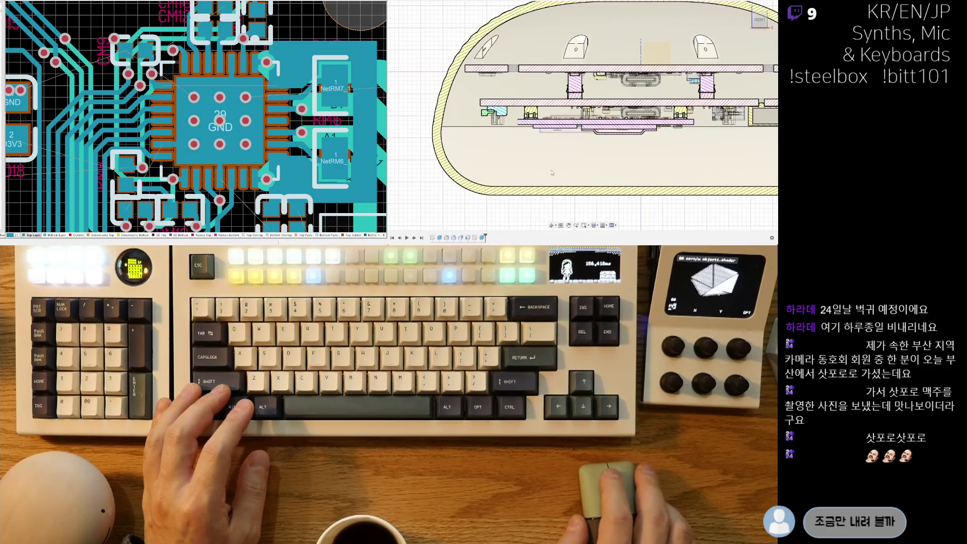
scroll(564, 193, down, 2)
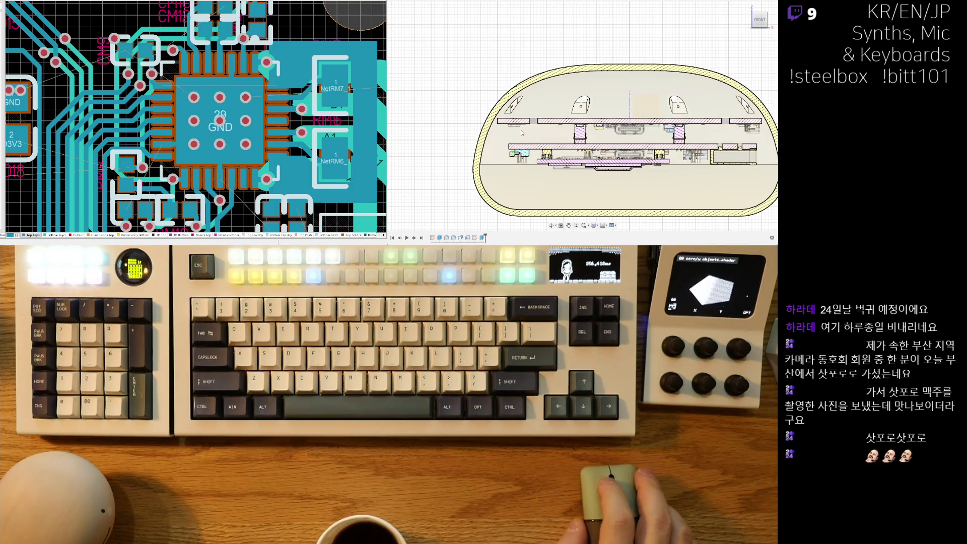
mouse_move(494, 216)
shift+middle_down()
mouse_move(549, 167)
mouse_move(550, 176)
mouse_move(548, 126)
shift+middle_up()
scroll(497, 150, up, 1)
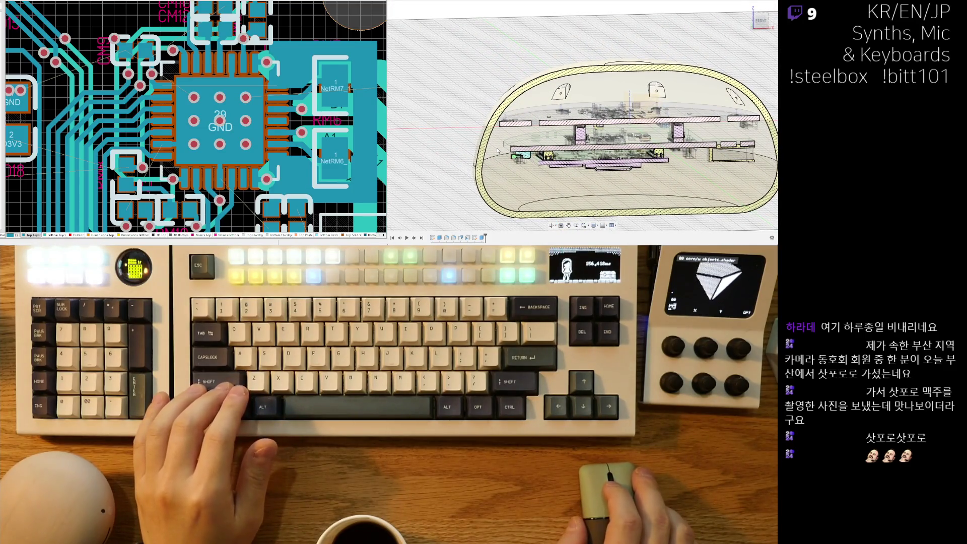
scroll(498, 150, up, 2)
scroll(497, 150, down, 2)
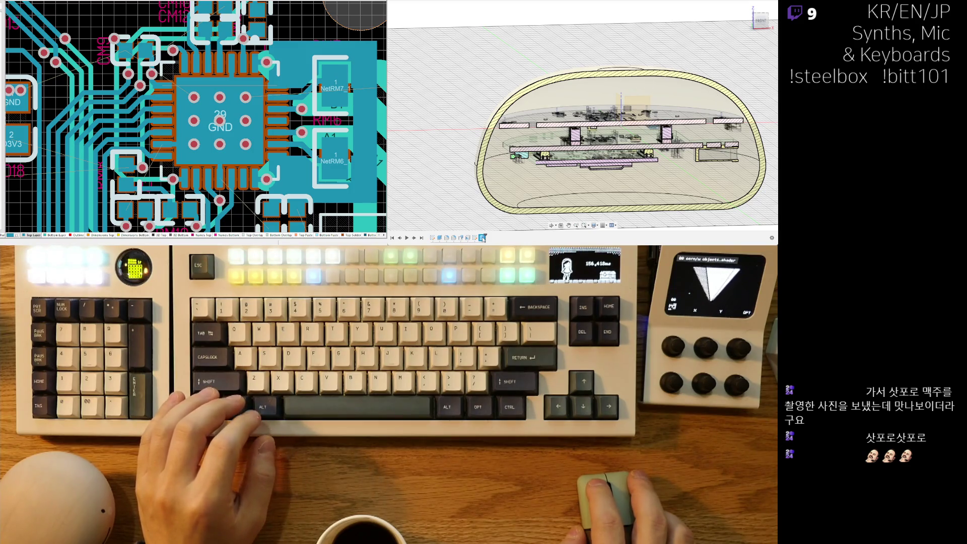
double_click(482, 238)
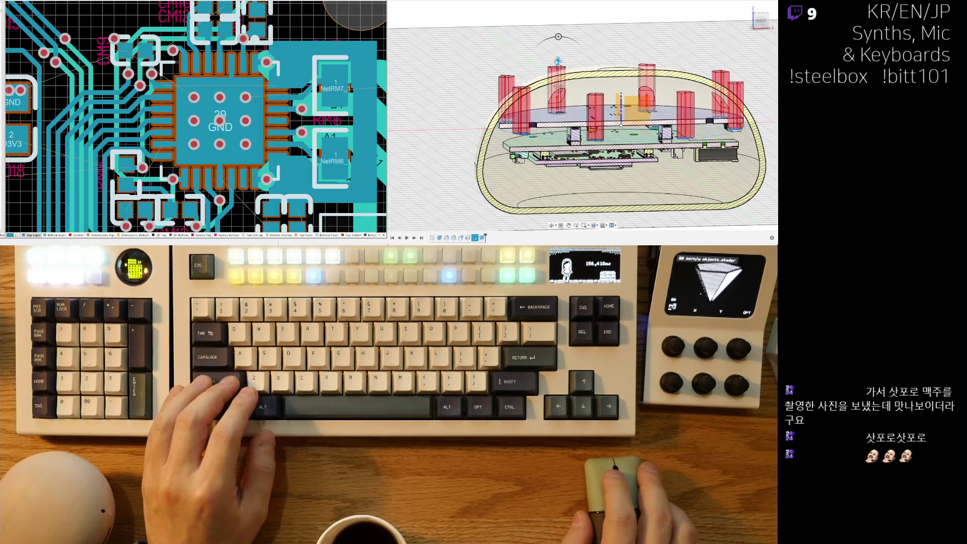
Widen the encoder cut-outs into tapered cones, then reduce the taper to narrow tapered cups.
drag(550, 40, 534, 53)
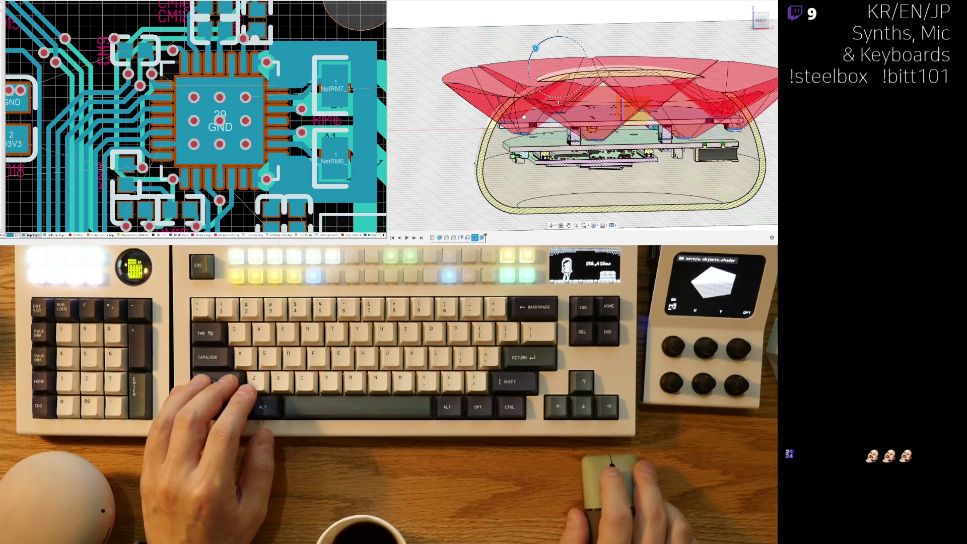
mouse_move(527, 116)
shift+middle_down()
mouse_move(513, 61)
mouse_move(522, 72)
shift+middle_up()
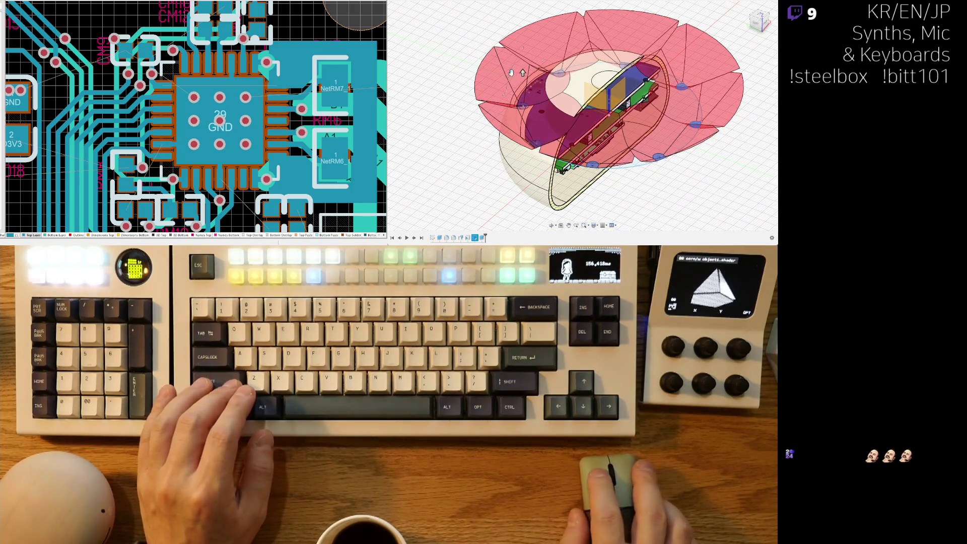
drag(517, 62, 519, 62)
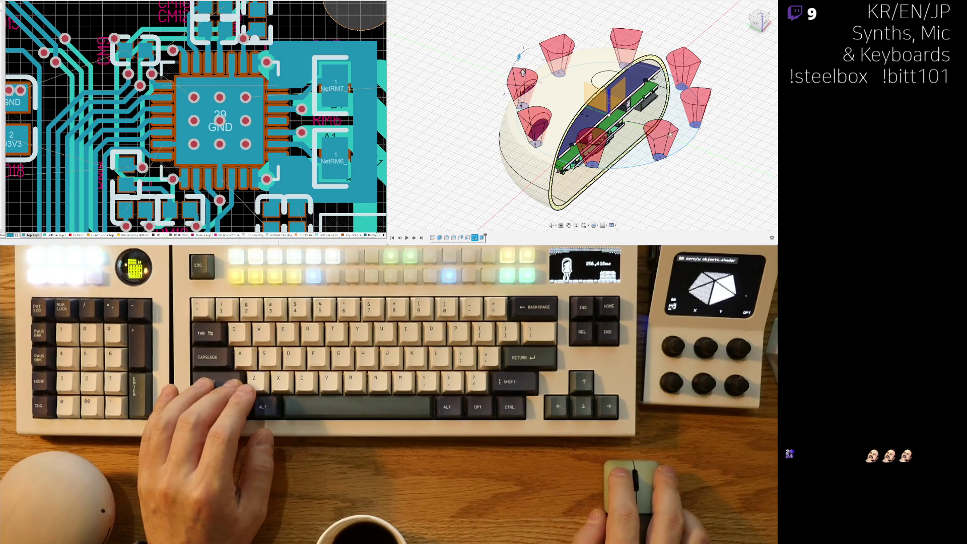
scroll(509, 178, up, 3)
mouse_move(509, 178)
shift+middle_down()
mouse_move(538, 183)
mouse_move(517, 141)
mouse_move(595, 139)
mouse_move(562, 143)
shift+middle_up()
scroll(538, 183, down, 5)
scroll(538, 184, up, 3)
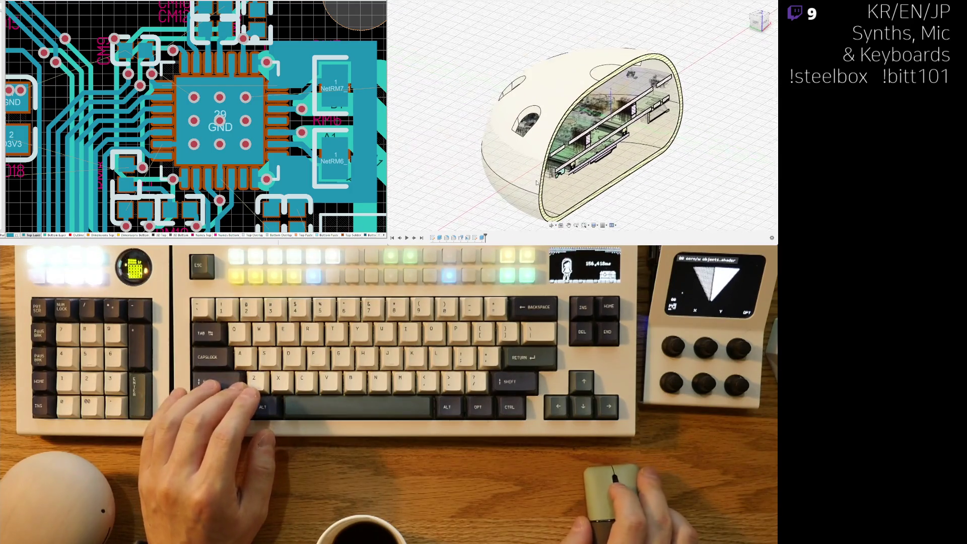
Orbit around the sectioned dome shell to inspect the tapered openings above the encoders.
shift+middle_drag(594, 186, 566, 173)
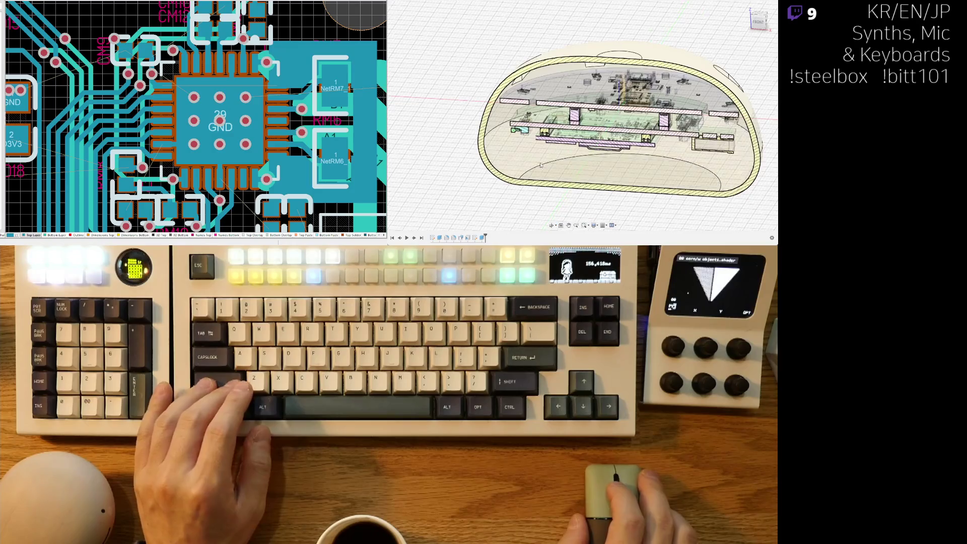
scroll(540, 164, up, 3)
mouse_move(516, 132)
shift+middle_down()
mouse_move(519, 116)
mouse_move(535, 140)
shift+middle_up()
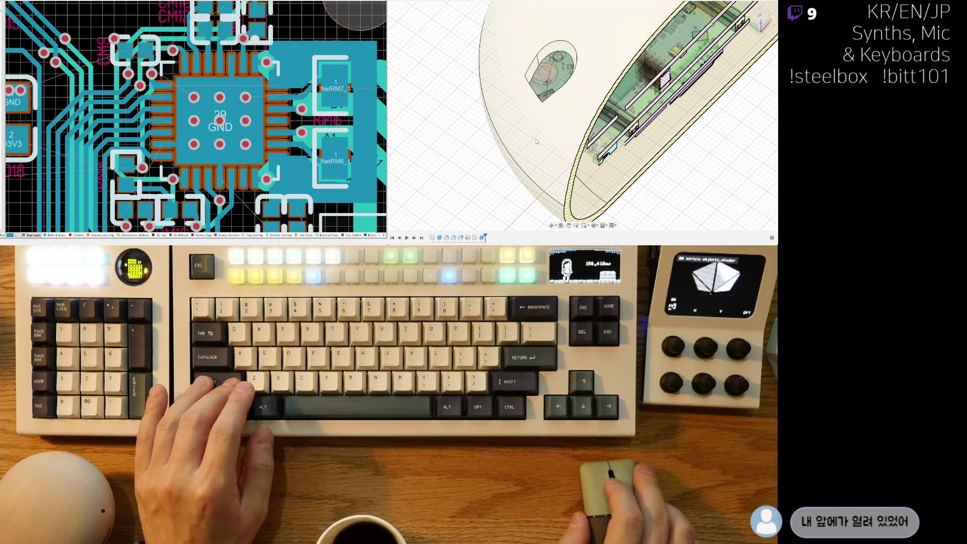
shift+middle_drag(559, 130, 536, 149)
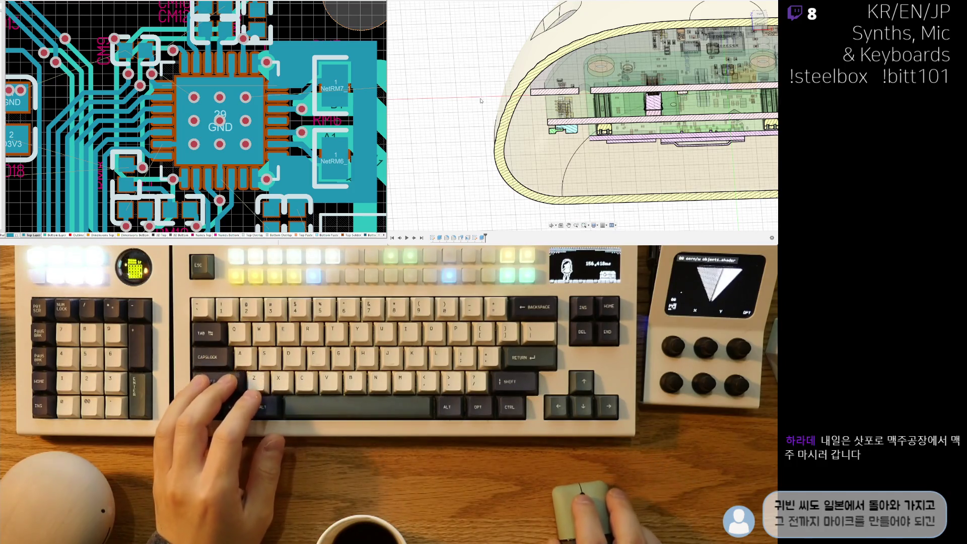
mouse_move(480, 102)
shift+middle_down()
mouse_move(559, 167)
mouse_move(577, 216)
mouse_move(561, 169)
shift+middle_up()
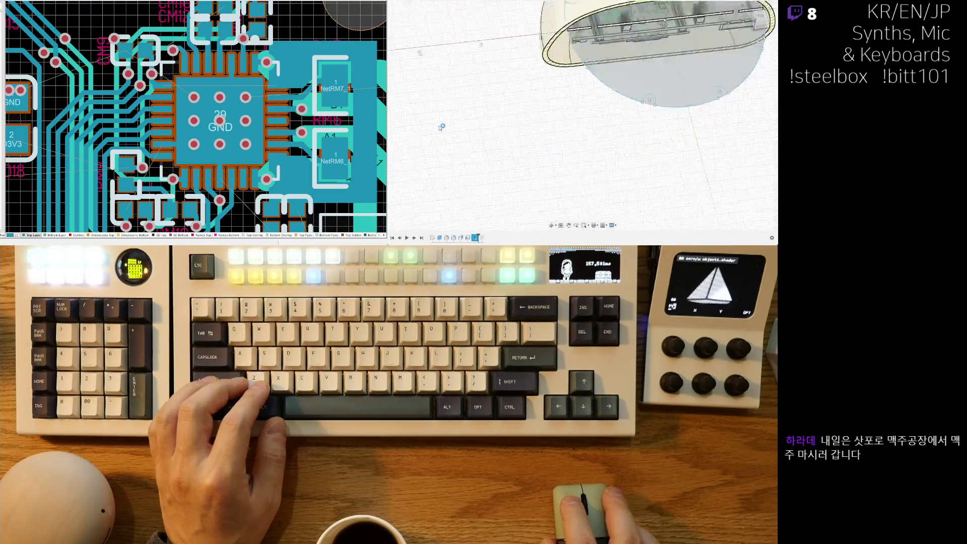
Zoom and pan the top-down plate sketch to frame the encoder near the plate's edge.
scroll(534, 136, down, 5)
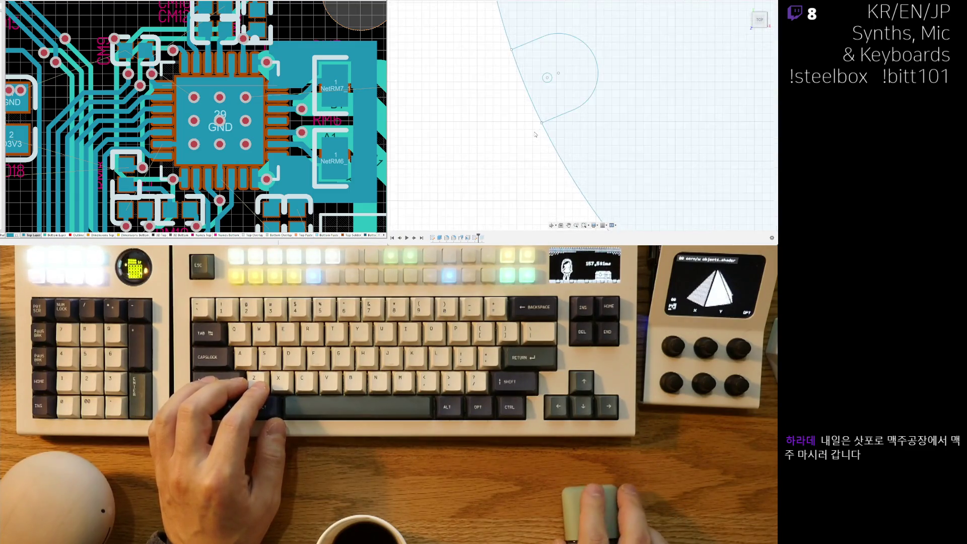
scroll(529, 131, up, 5)
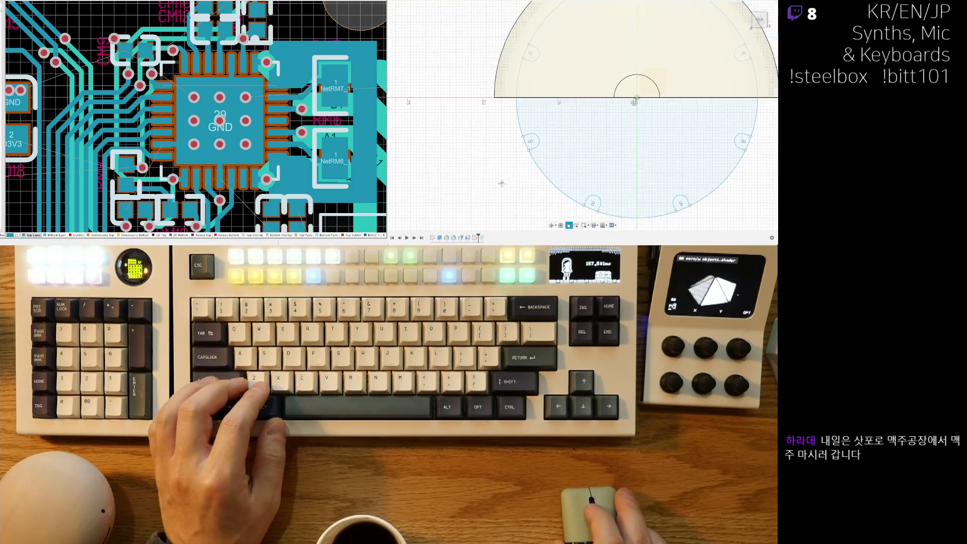
scroll(544, 92, up, 4)
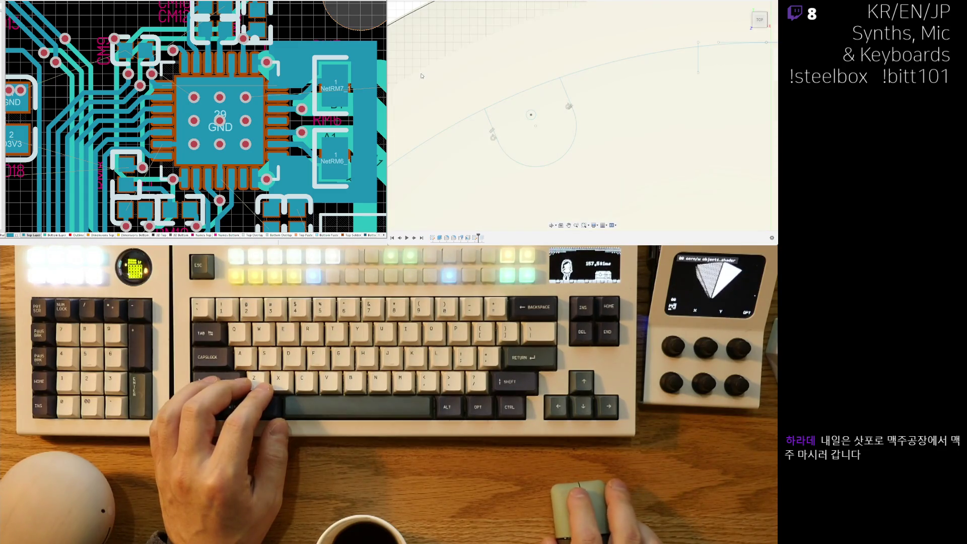
scroll(488, 98, down, 3)
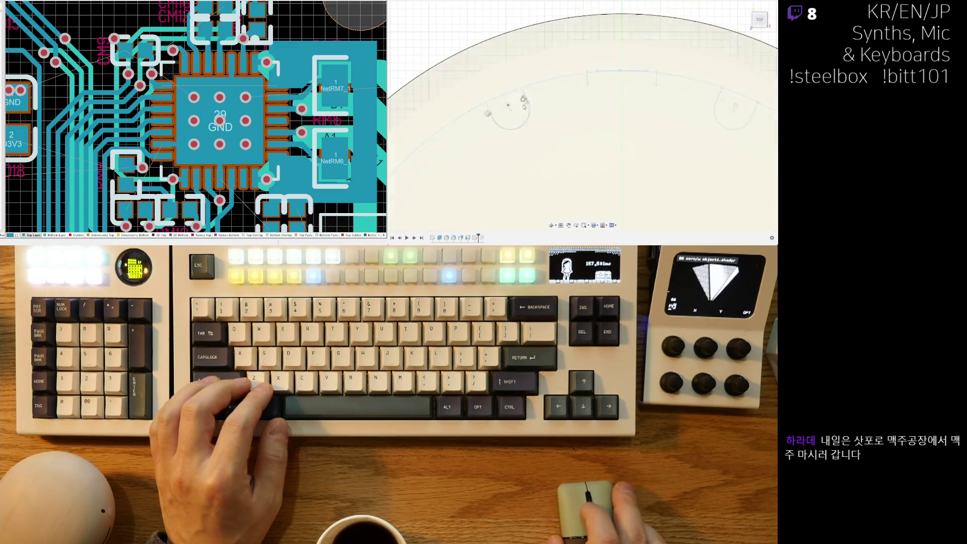
scroll(423, 110, down, 3)
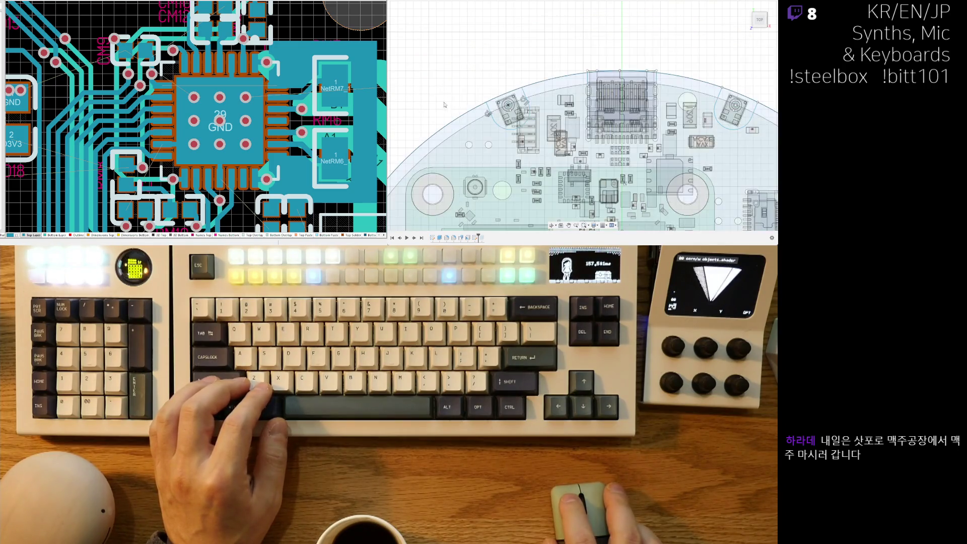
middle_drag(503, 121, 570, 133)
scroll(570, 134, down, 2)
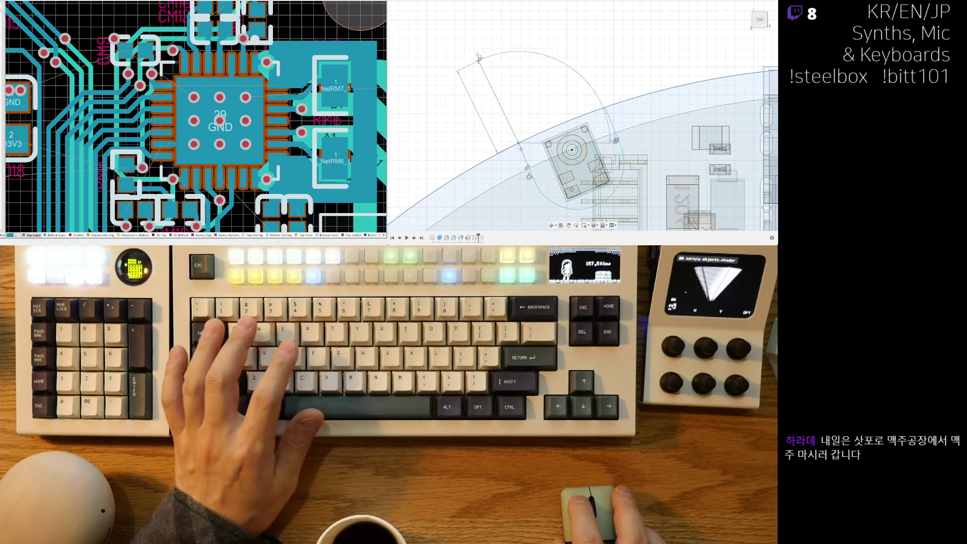
Draw a rotated 5.00 by 5.00 rectangle straddling the plate edge over the encoder.
key(r)
click(522, 147)
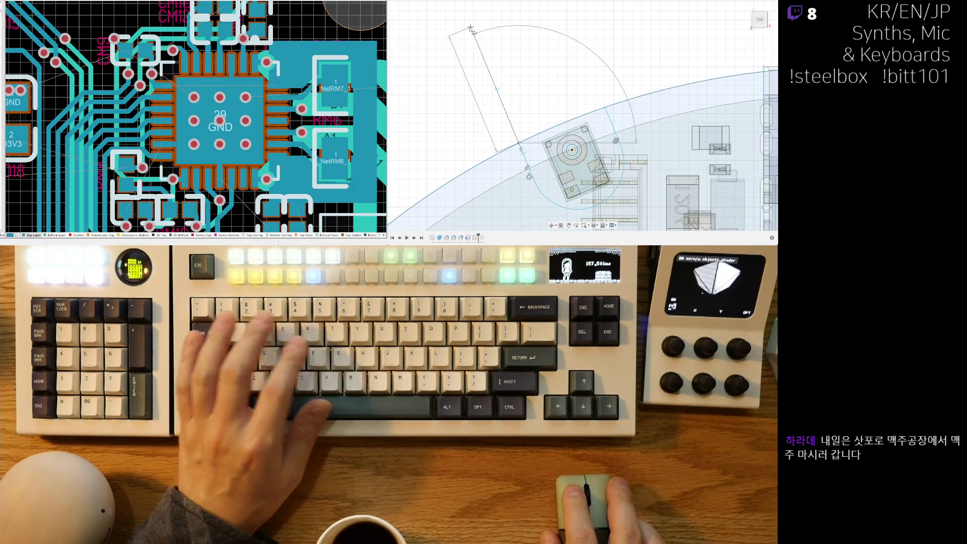
text(5)
key(Tab)
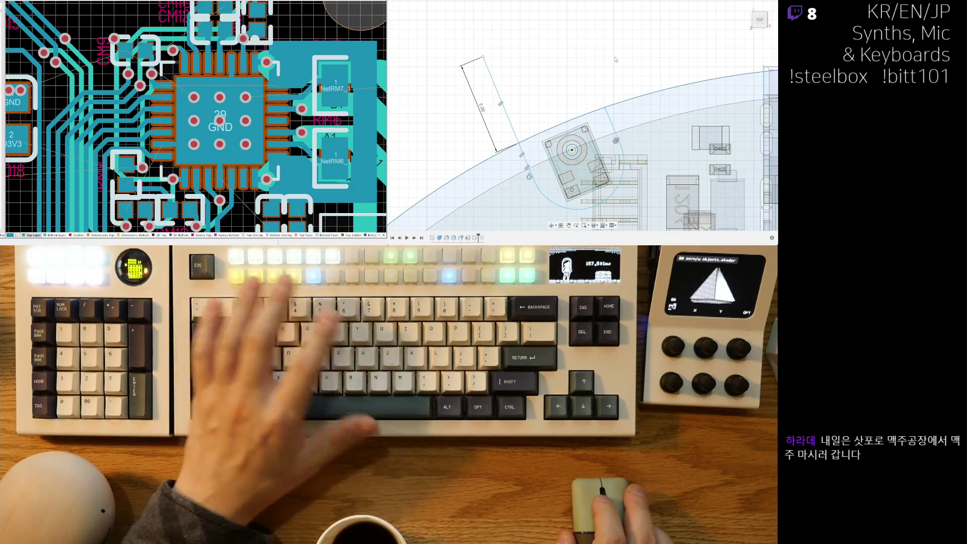
click(606, 108)
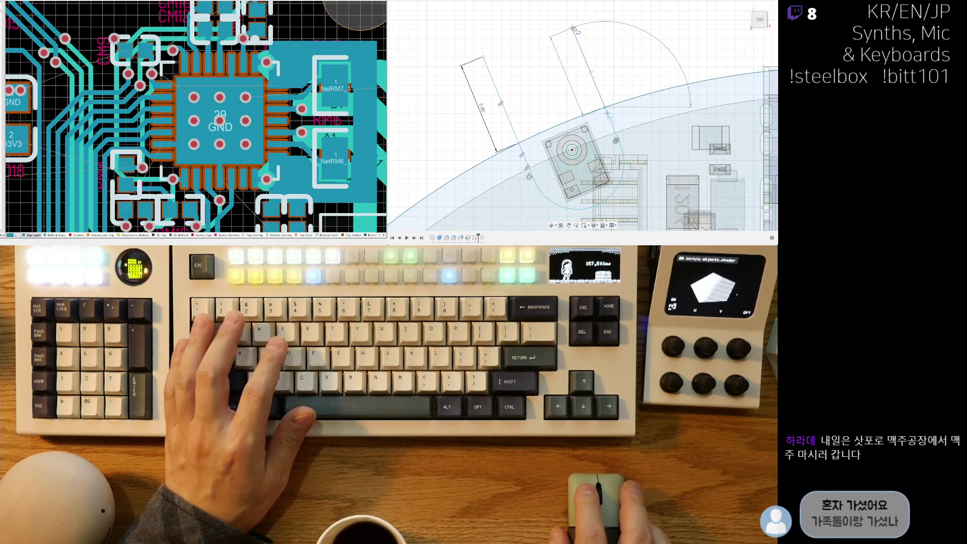
text(5)
click(575, 30)
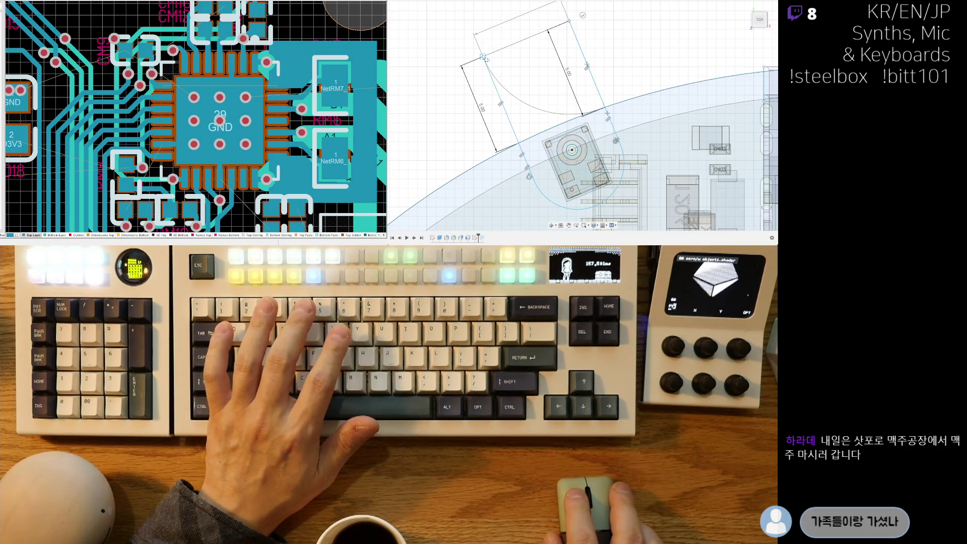
key(Escape)
Zoom in to check the new rectangle, selecting and deselecting its profile.
scroll(584, 105, down, 2)
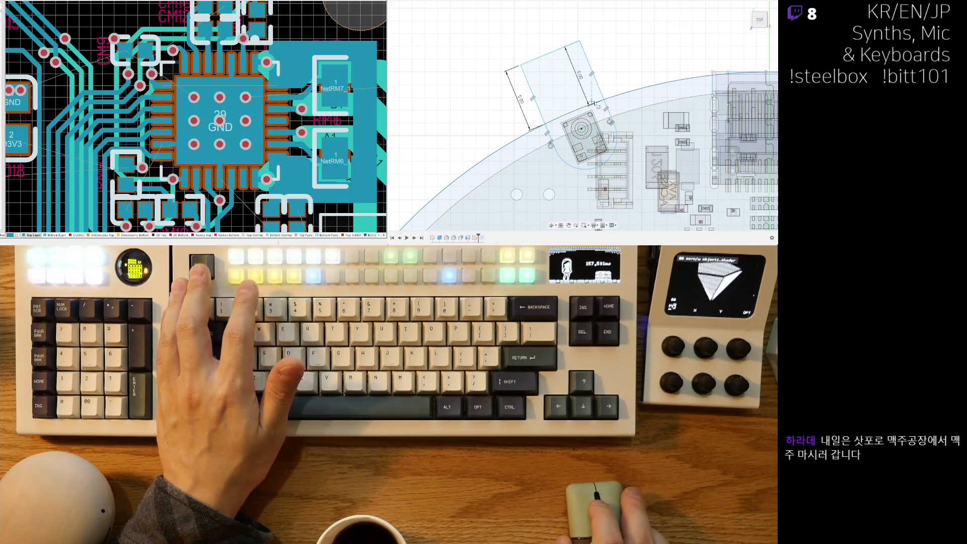
scroll(507, 101, down, 3)
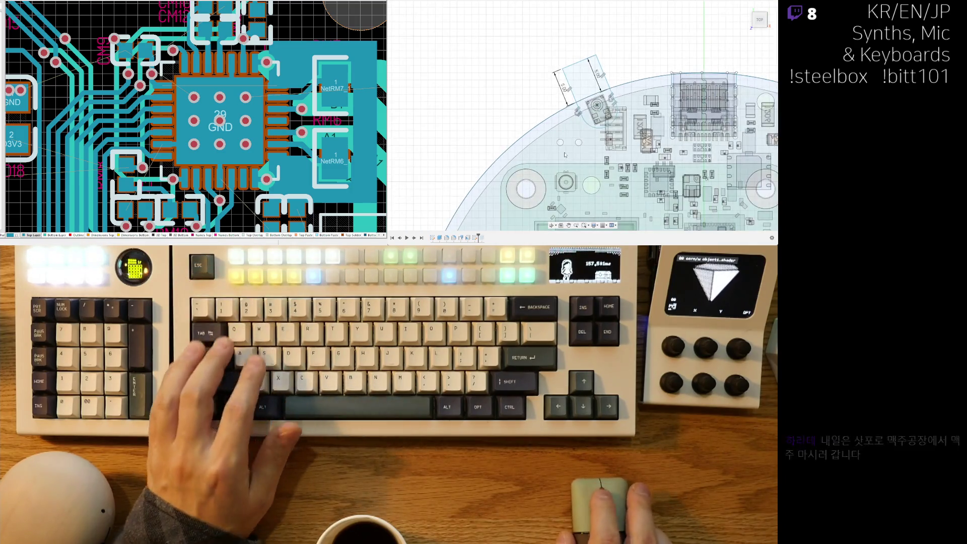
scroll(508, 102, up, 5)
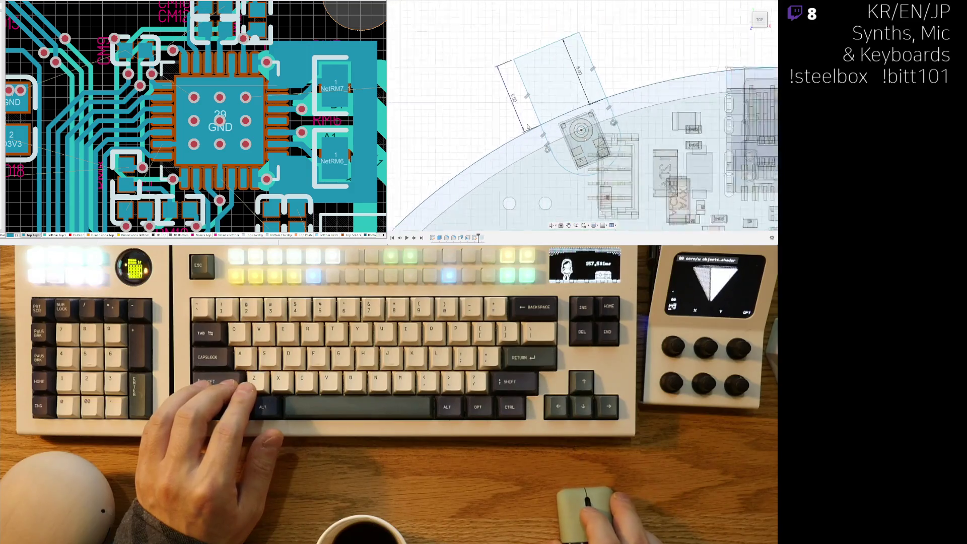
click(582, 36)
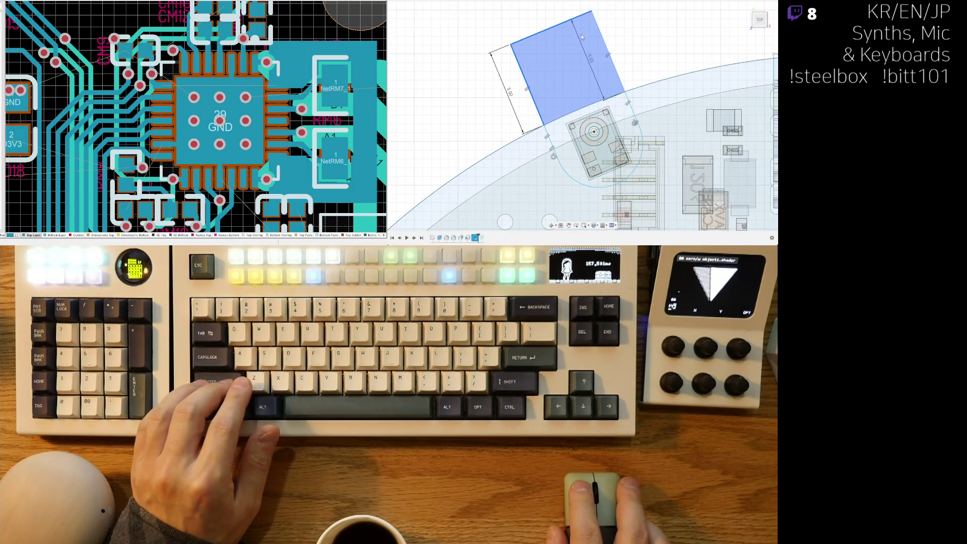
click(601, 38)
scroll(656, 66, down, 3)
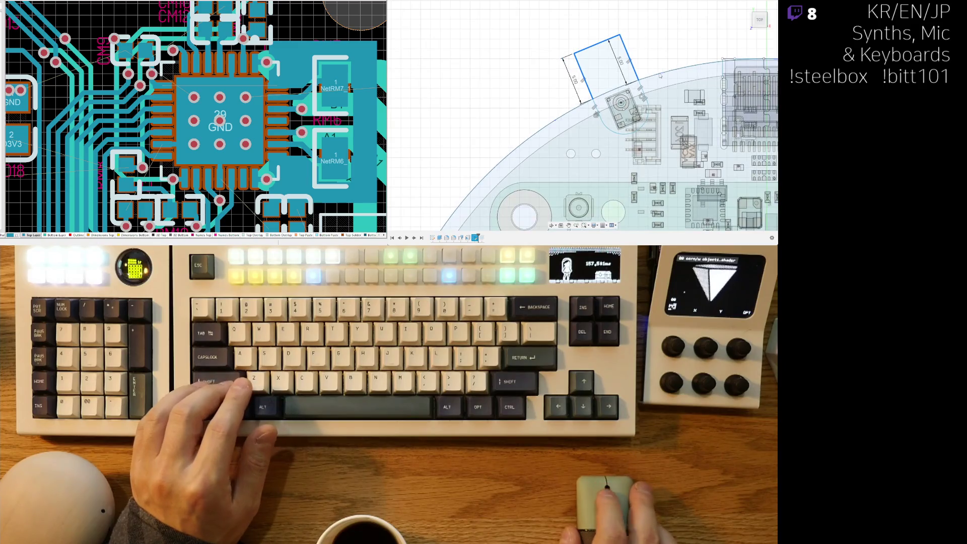
scroll(603, 135, down, 5)
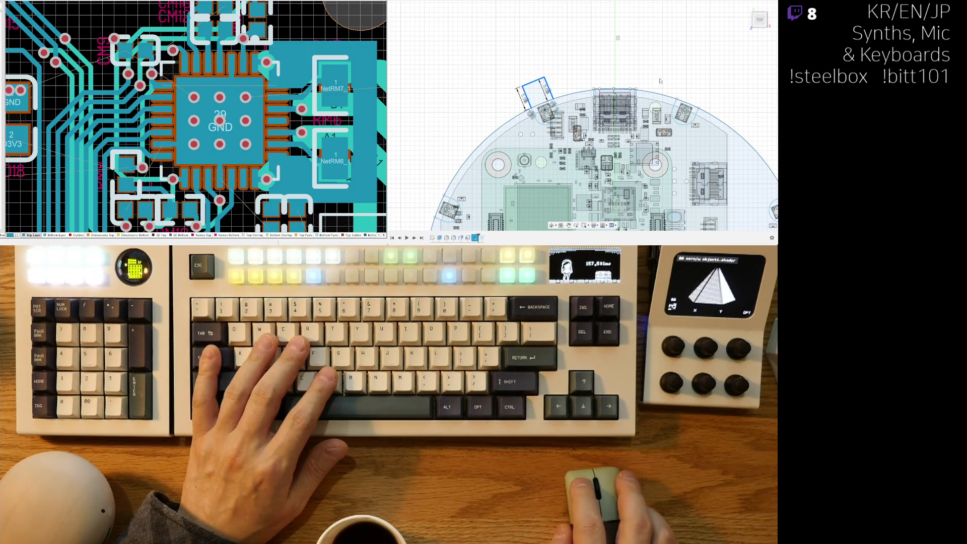
scroll(651, 149, up, 3)
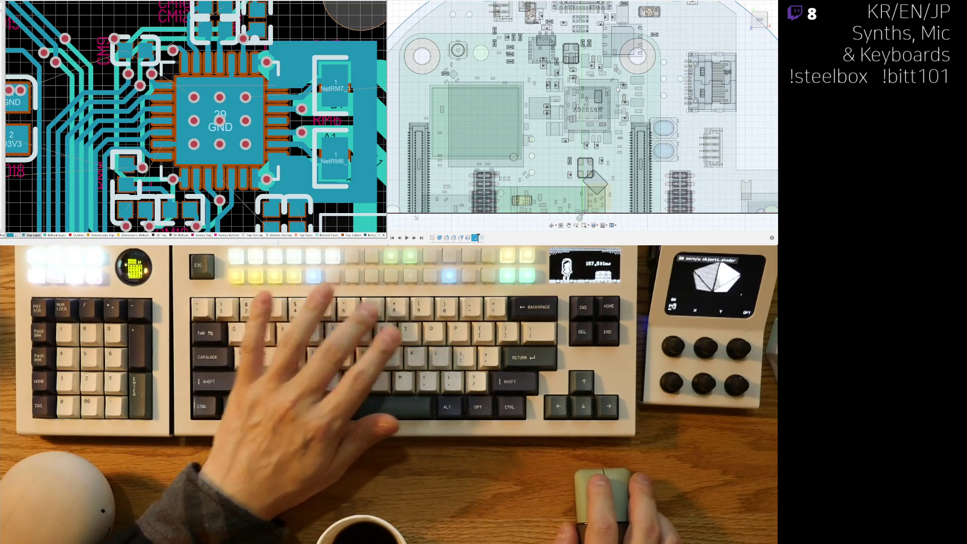
scroll(621, 96, down, 3)
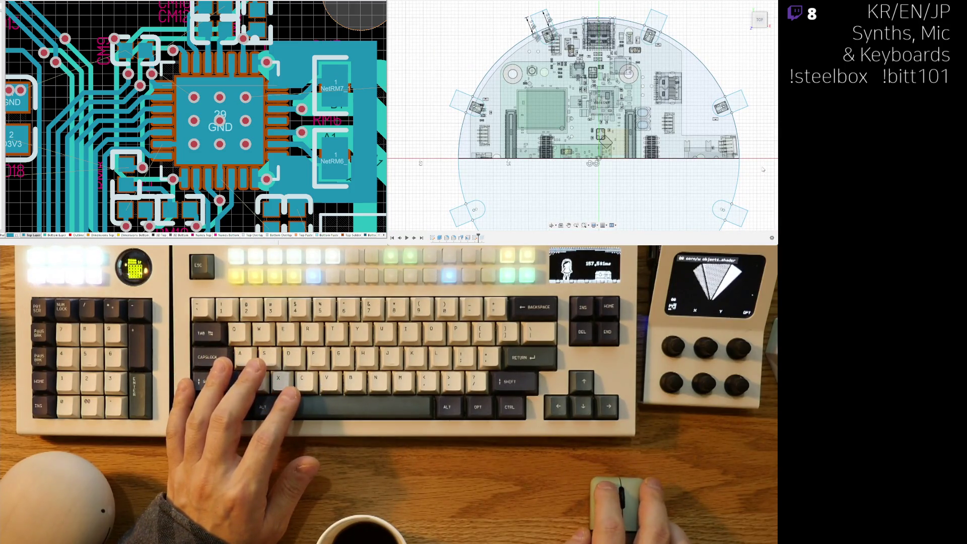
Tilt to a 3D view, briefly show the enclosure shell, and start extruding the left tab.
shift+middle_drag(763, 169, 695, 126)
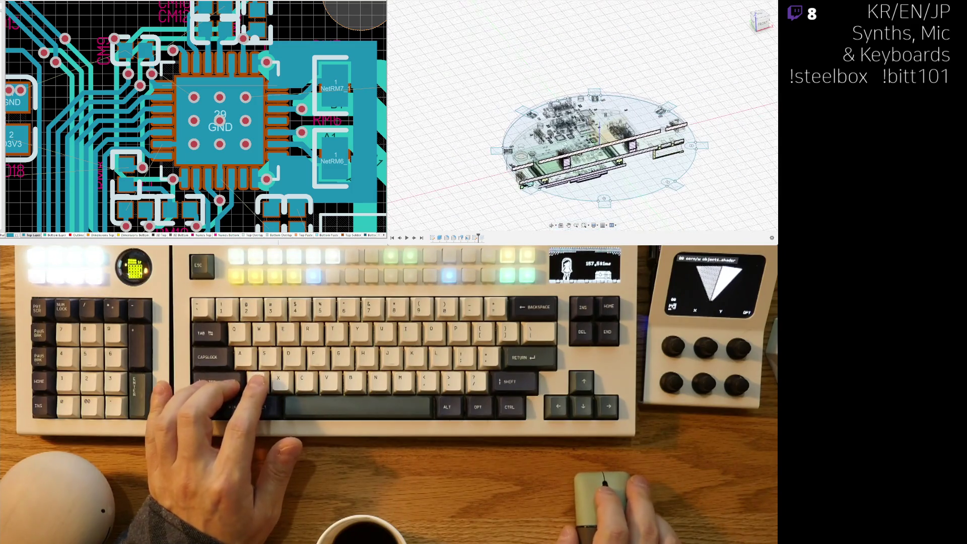
key(ctrl+z)
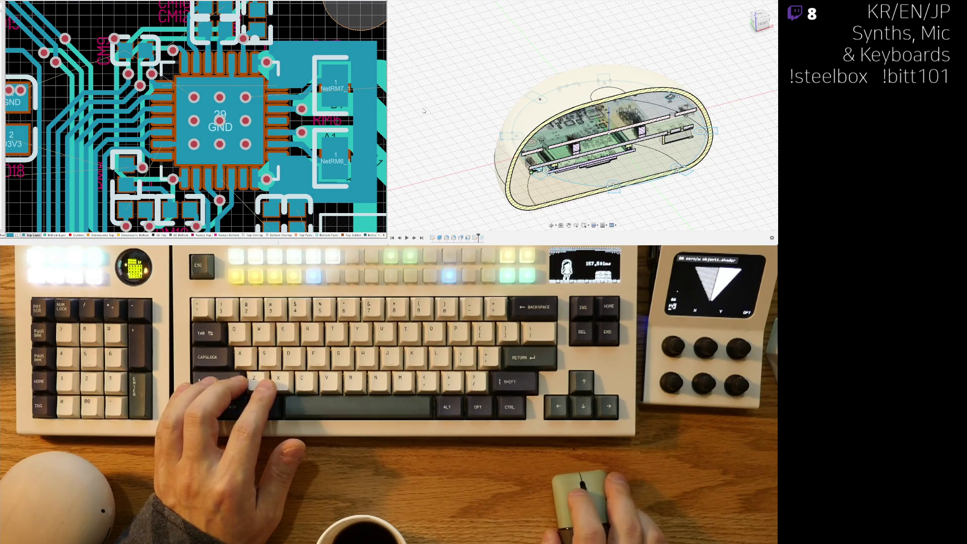
key(ctrl+z)
scroll(519, 139, up, 5)
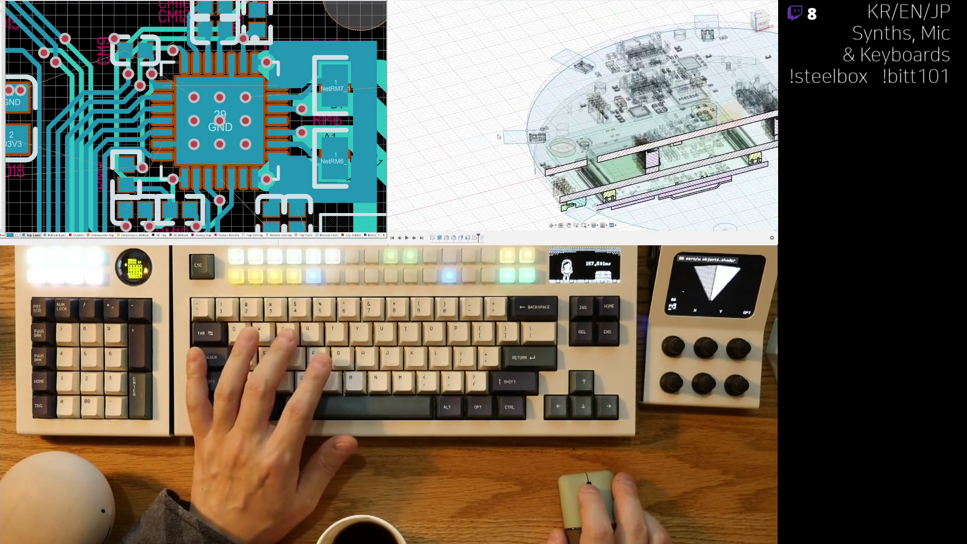
scroll(520, 140, up, 3)
key(e)
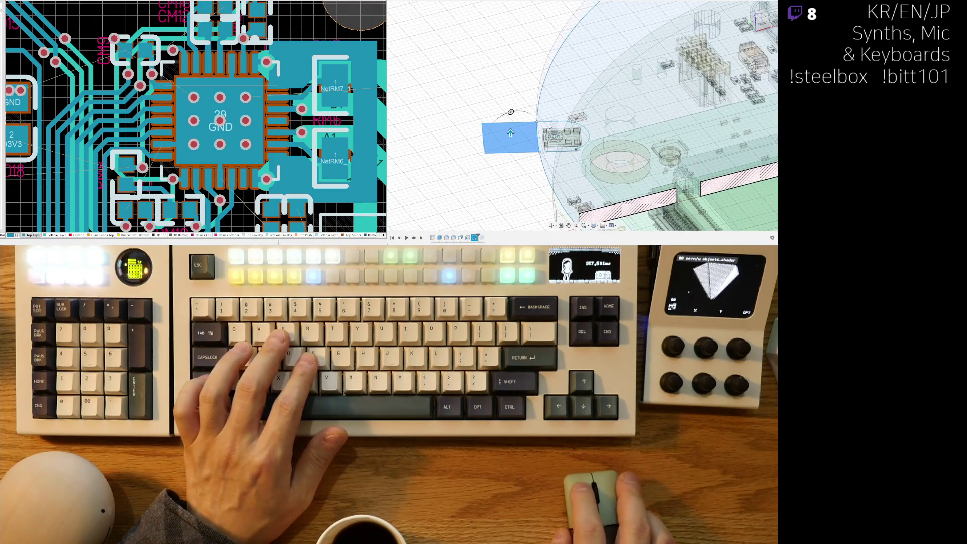
Orbit to a near edge-on view and select the rounded tab profile at the board edge.
shift+middle_drag(560, 155, 436, 112)
shift+middle_drag(504, 189, 518, 94)
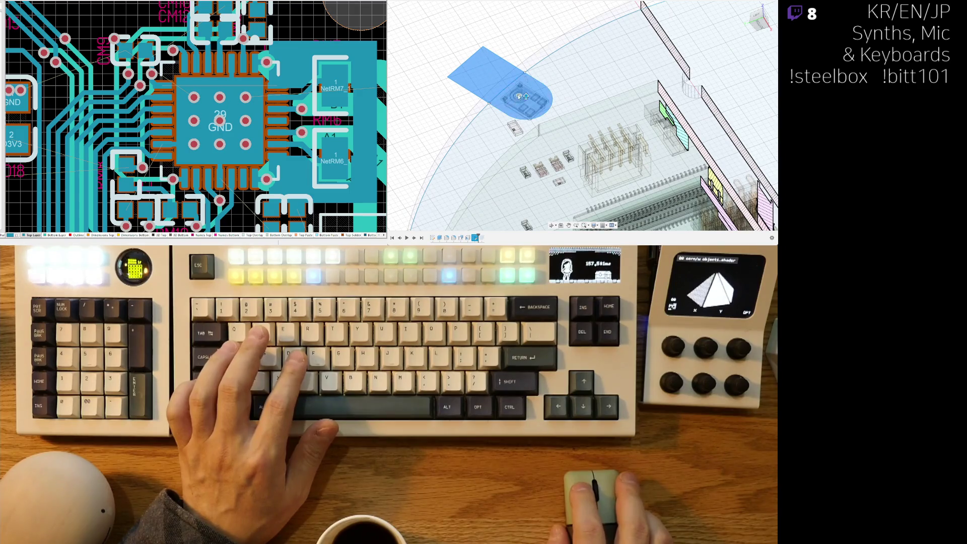
scroll(517, 95, up, 3)
scroll(518, 134, down, 5)
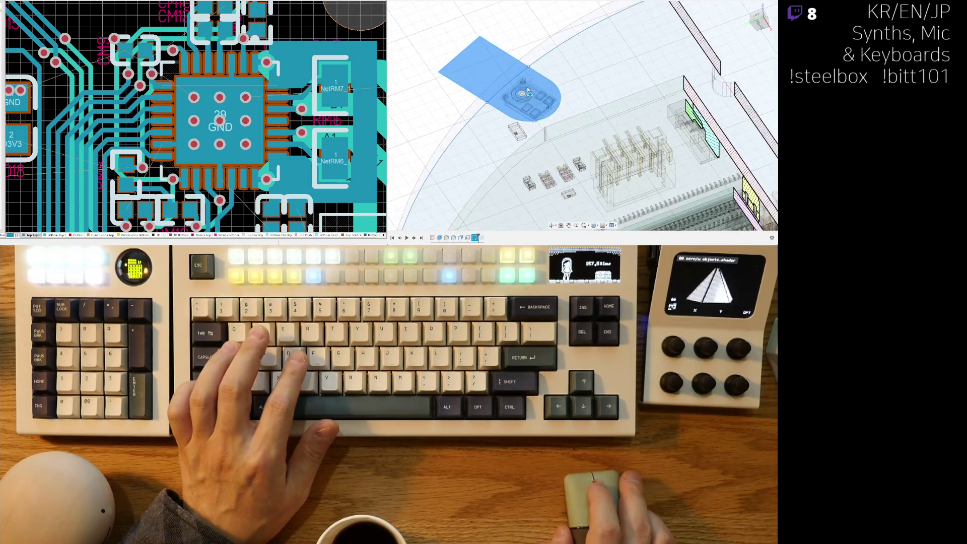
click(639, 79)
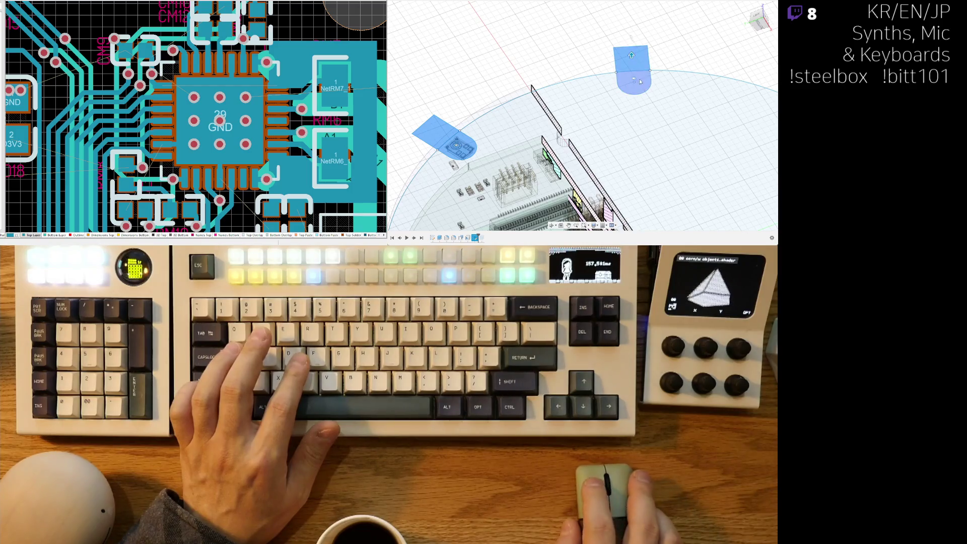
Orbit closer around the tab and pick the semicircular end of the slot profile.
scroll(639, 83, up, 4)
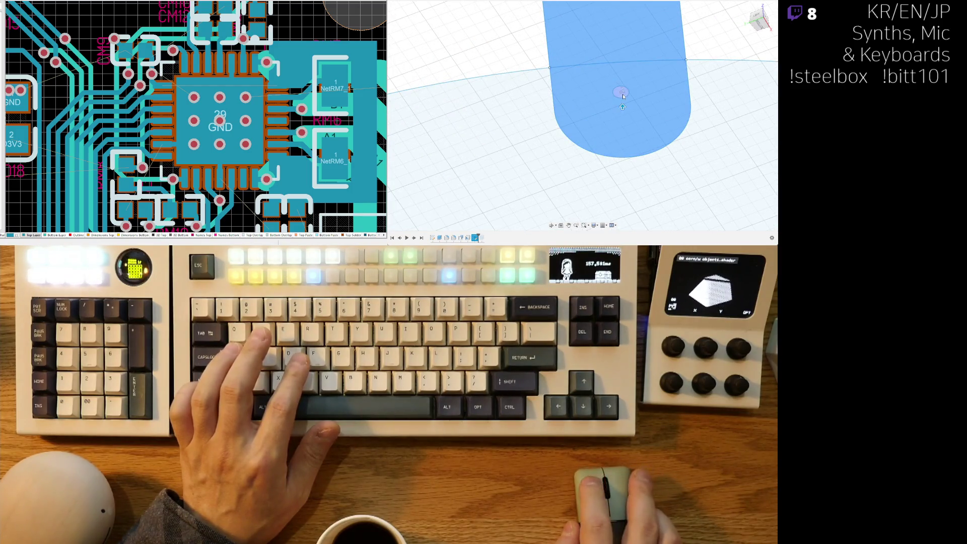
scroll(530, 130, down, 2)
shift+middle_drag(531, 130, 516, 143)
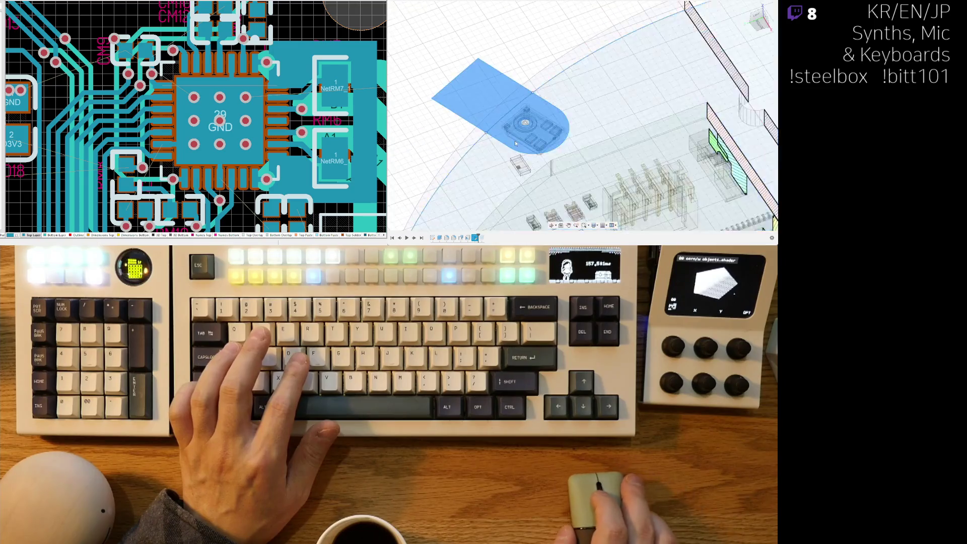
scroll(516, 143, up, 3)
scroll(548, 87, up, 2)
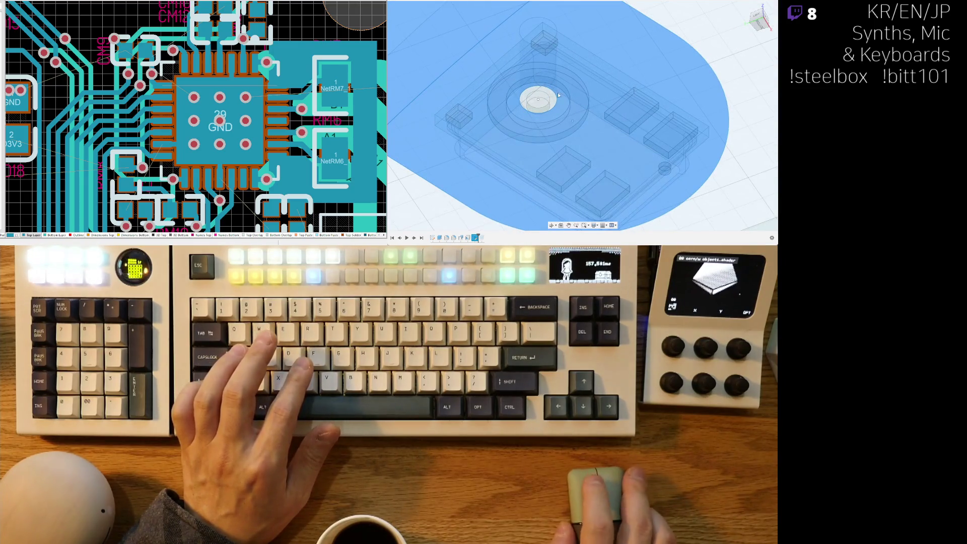
scroll(540, 97, down, 2)
mouse_move(557, 80)
shift+middle_down()
mouse_move(625, 85)
mouse_move(506, 131)
shift+middle_up()
scroll(506, 131, up, 3)
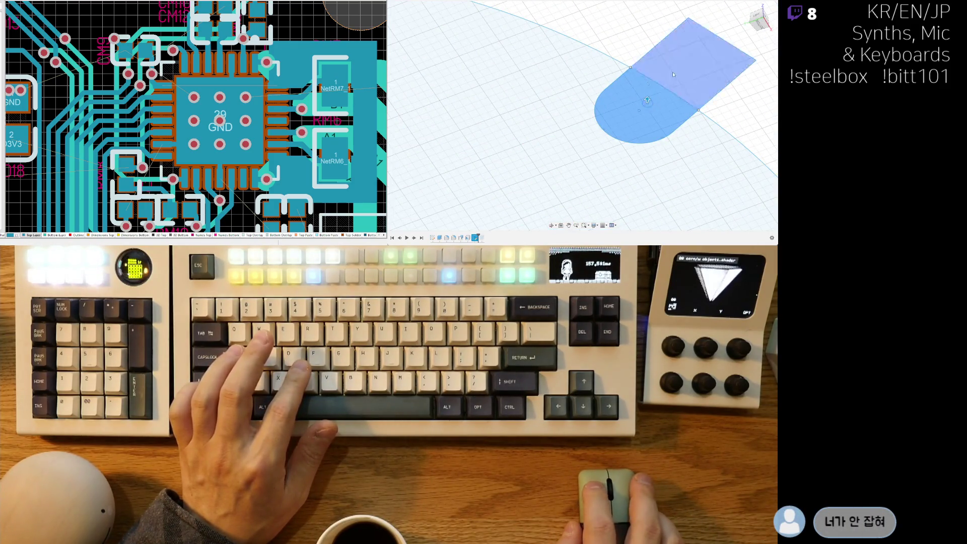
scroll(636, 135, down, 3)
scroll(699, 171, up, 2)
shift+middle_drag(654, 130, 625, 88)
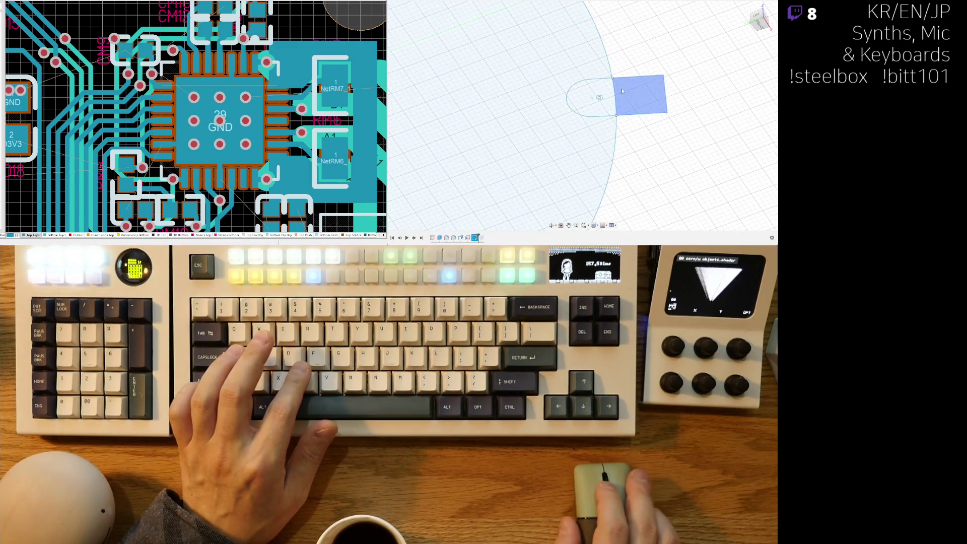
scroll(603, 98, up, 2)
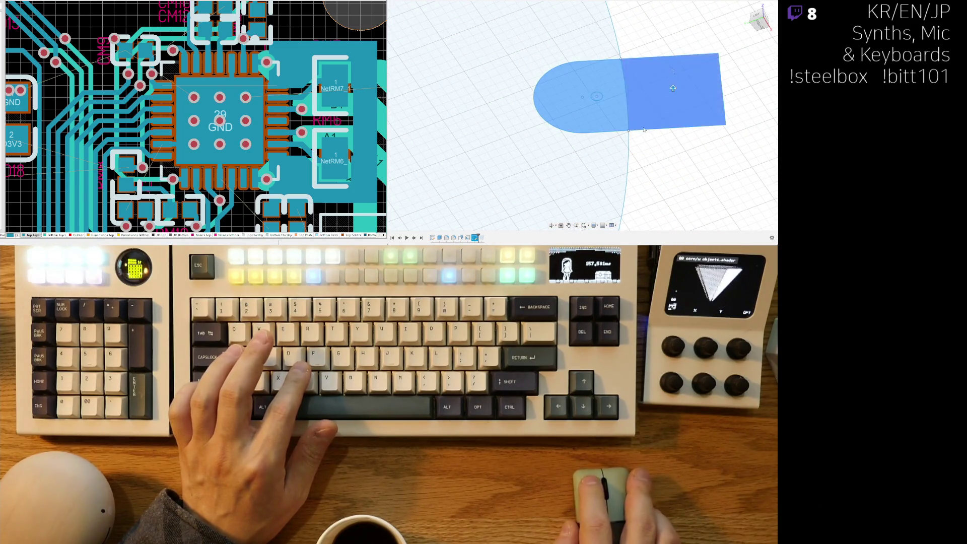
scroll(645, 117, down, 2)
shift+middle_drag(645, 117, 586, 117)
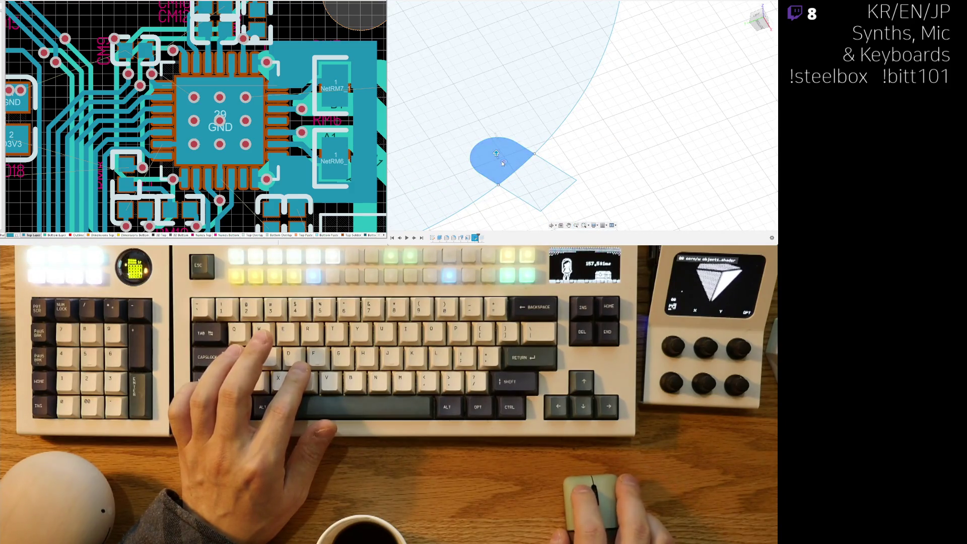
middle_drag(515, 179, 664, 103)
shift+middle_drag(646, 42, 612, 134)
click(599, 126)
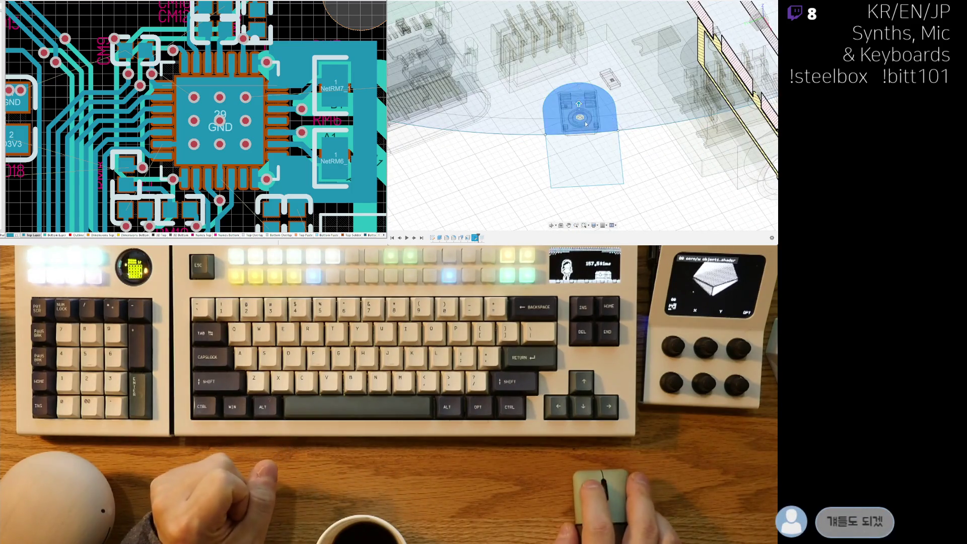
Extrude the semicircular slot profile 9.033 into a solid tab block at the board edge.
scroll(579, 117, up, 3)
key(e)
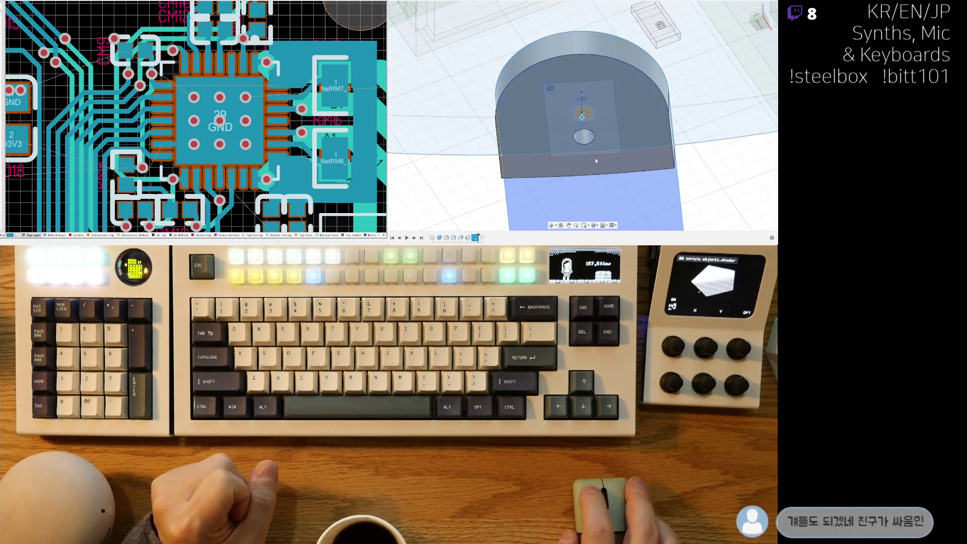
scroll(653, 160, down, 5)
scroll(656, 159, down, 5)
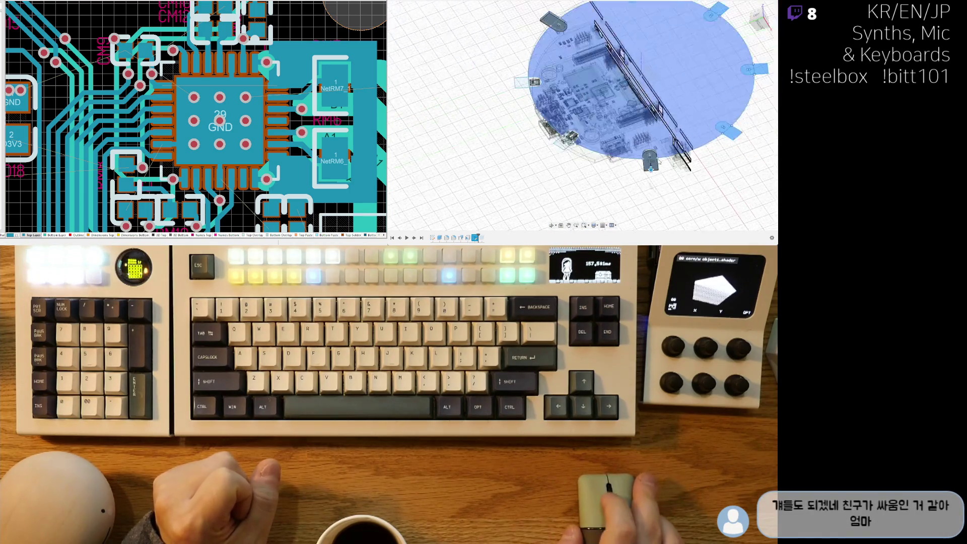
scroll(666, 170, up, 3)
scroll(667, 170, up, 5)
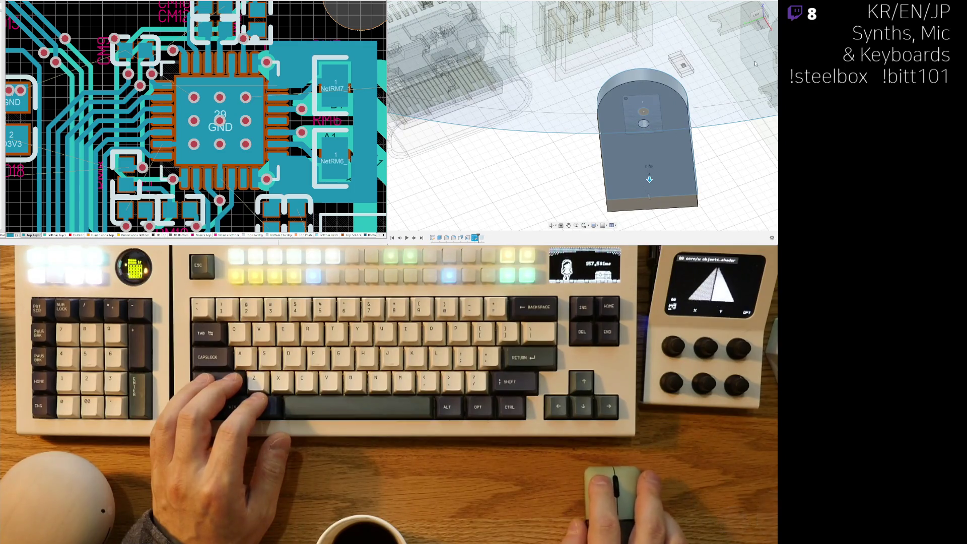
scroll(595, 132, down, 5)
middle_drag(503, 166, 596, 174)
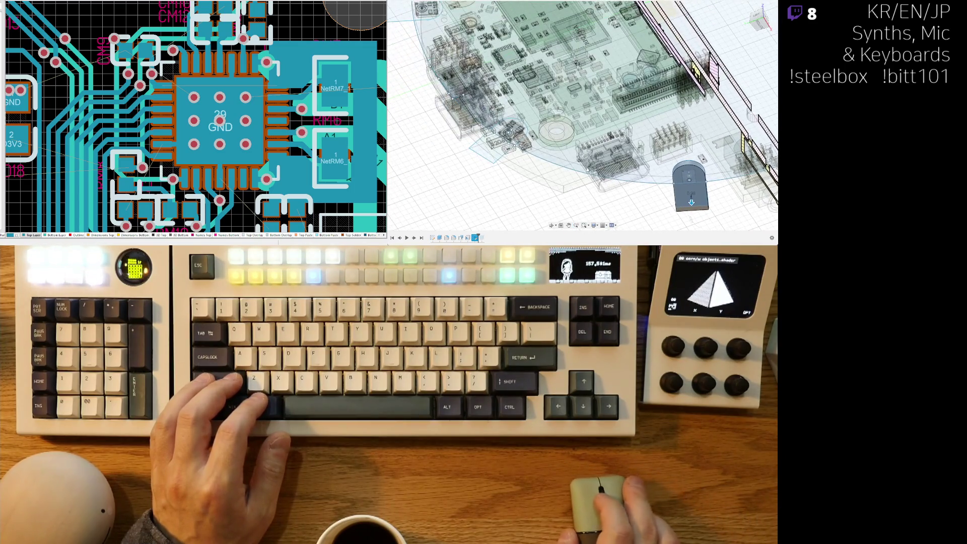
drag(692, 203, 691, 227)
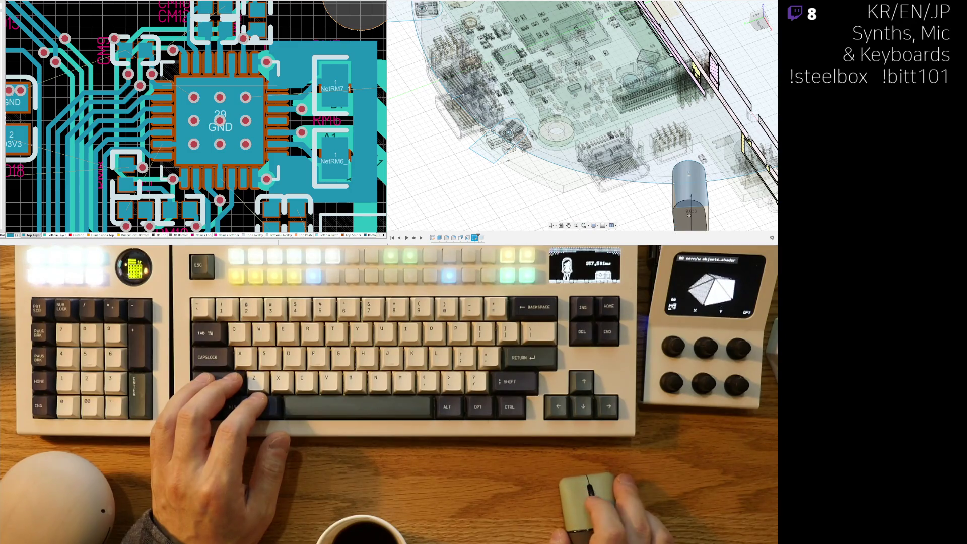
scroll(507, 158, up, 3)
mouse_move(504, 147)
shift+middle_down()
mouse_move(549, 174)
mouse_move(584, 87)
shift+middle_up()
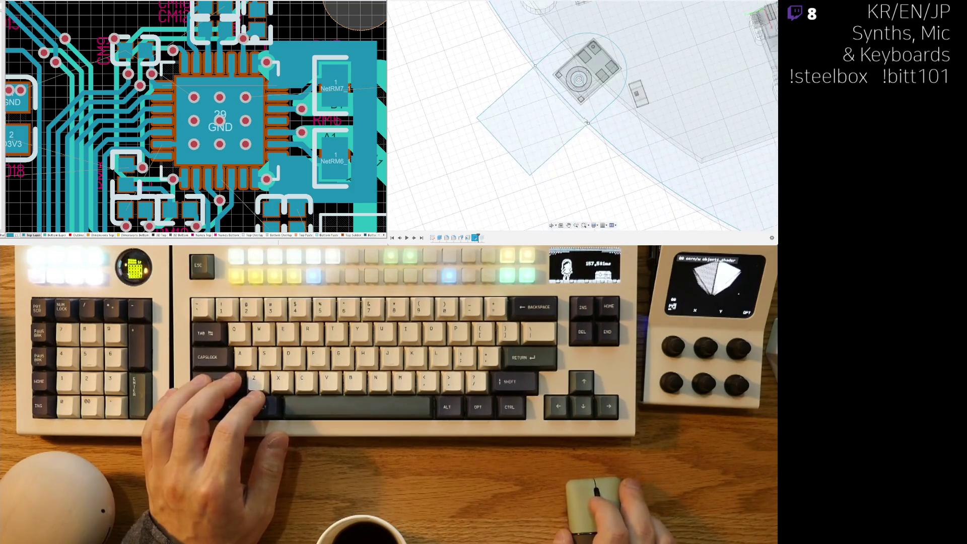
scroll(580, 80, up, 5)
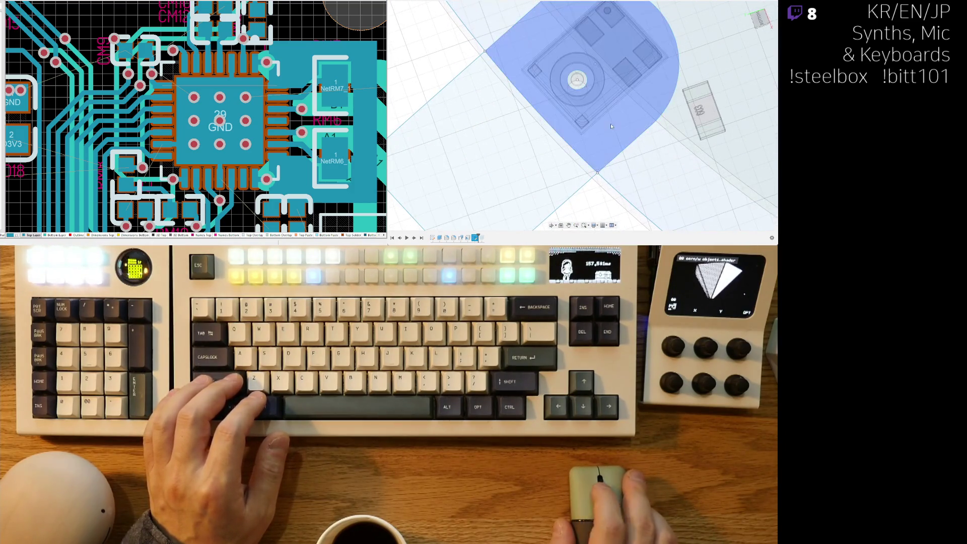
scroll(577, 90, down, 8)
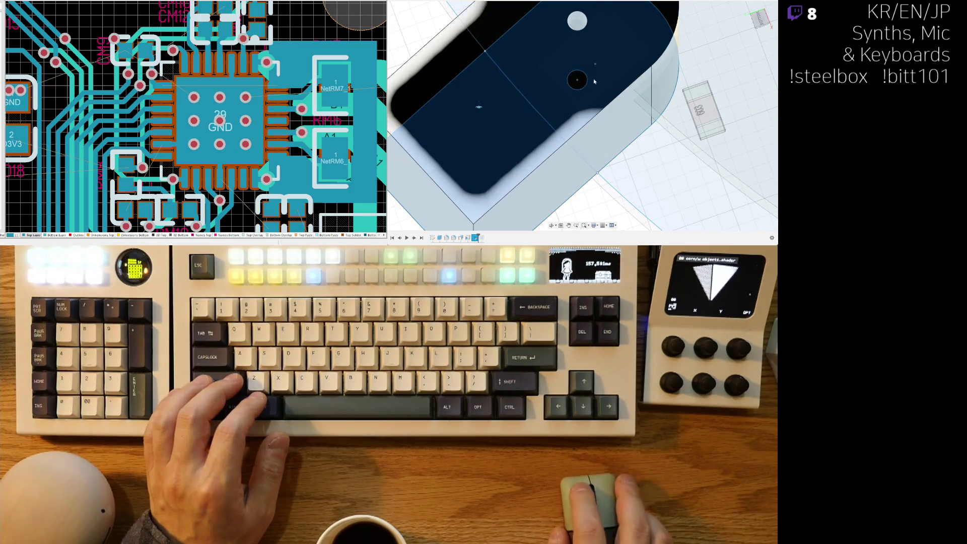
scroll(614, 115, down, 3)
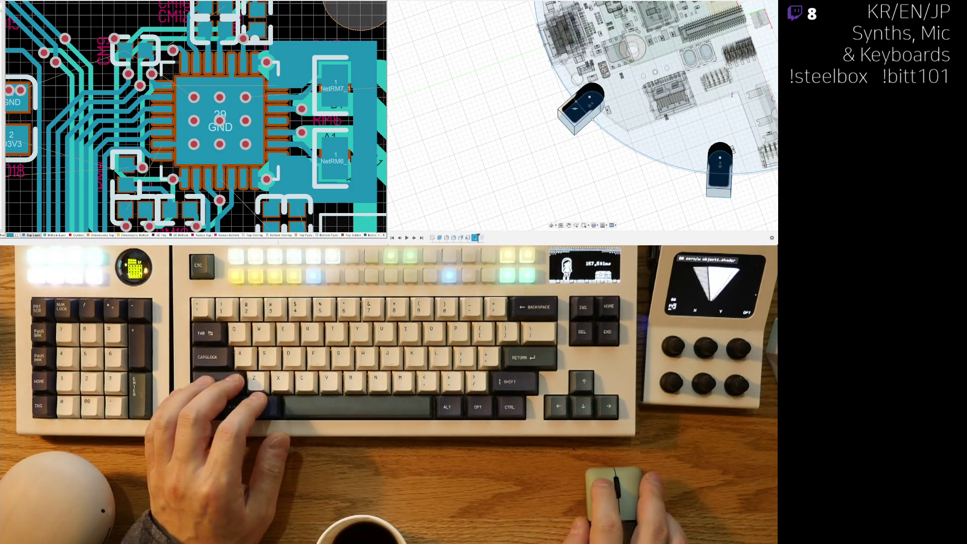
Bring the bottom tab upright in view and undo the raised round bump on it.
scroll(551, 62, up, 5)
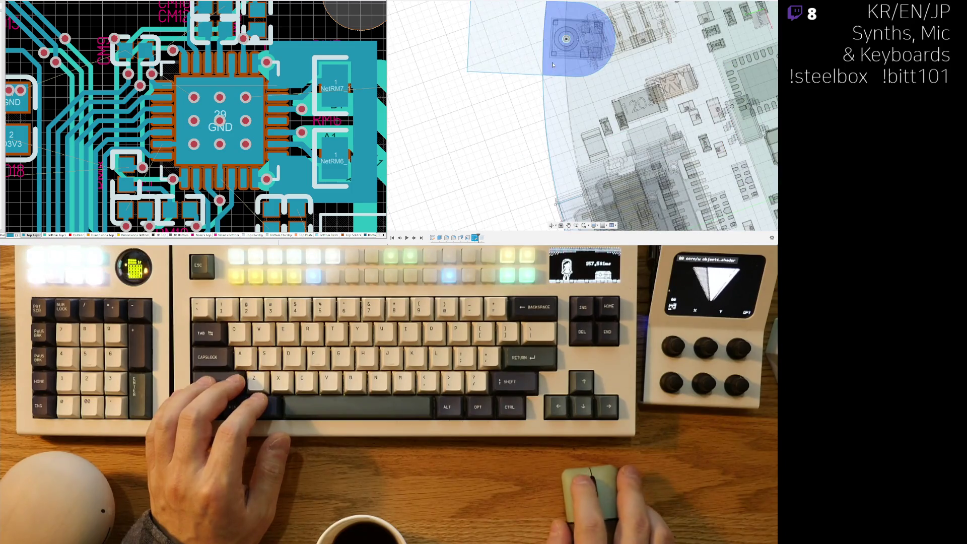
scroll(522, 58, down, 10)
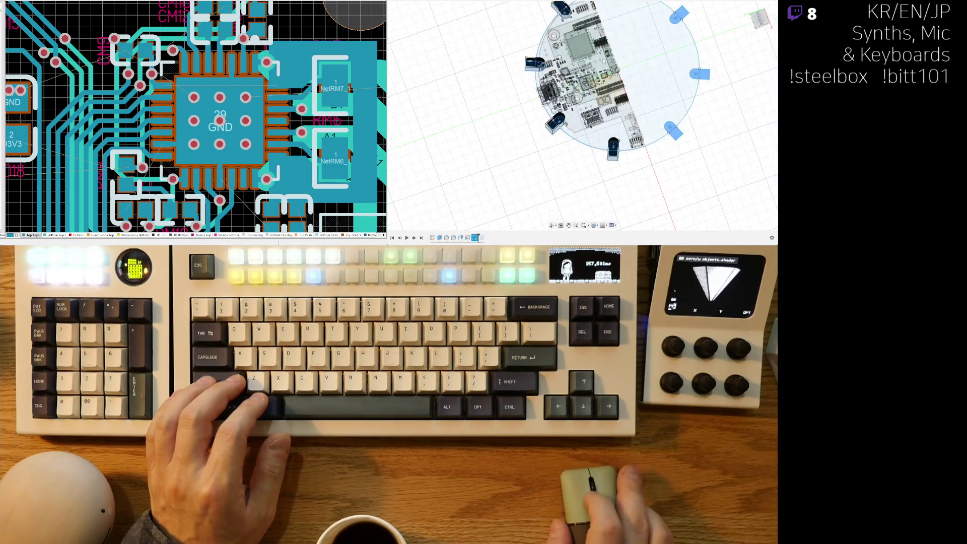
middle_drag(647, 69, 592, 133)
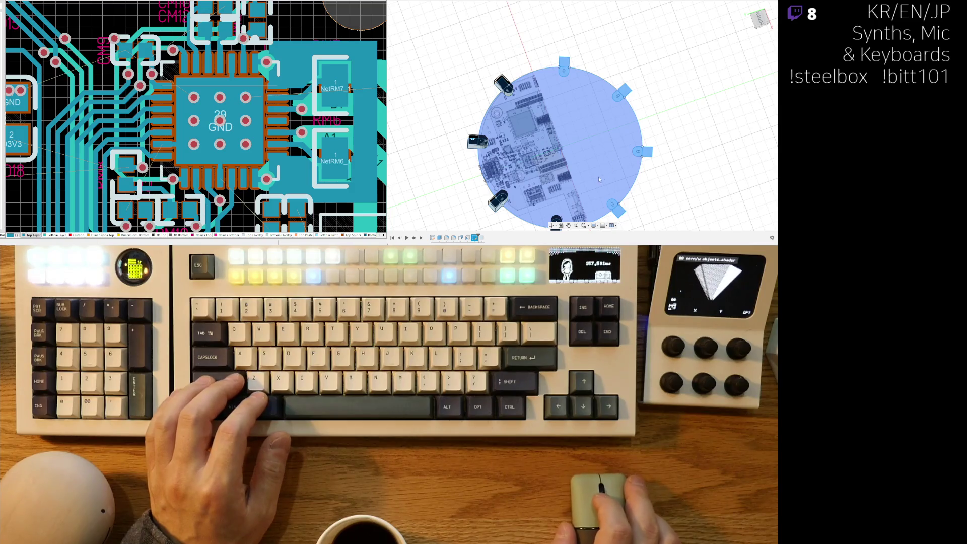
scroll(561, 146, up, 10)
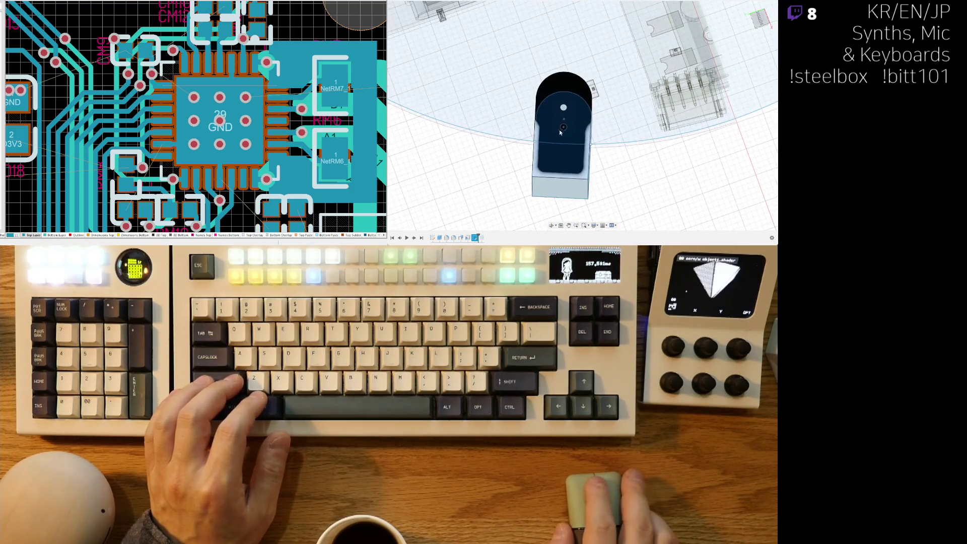
mouse_move(560, 142)
shift+middle_down()
mouse_move(590, 118)
mouse_move(589, 89)
shift+middle_up()
scroll(582, 111, up, 5)
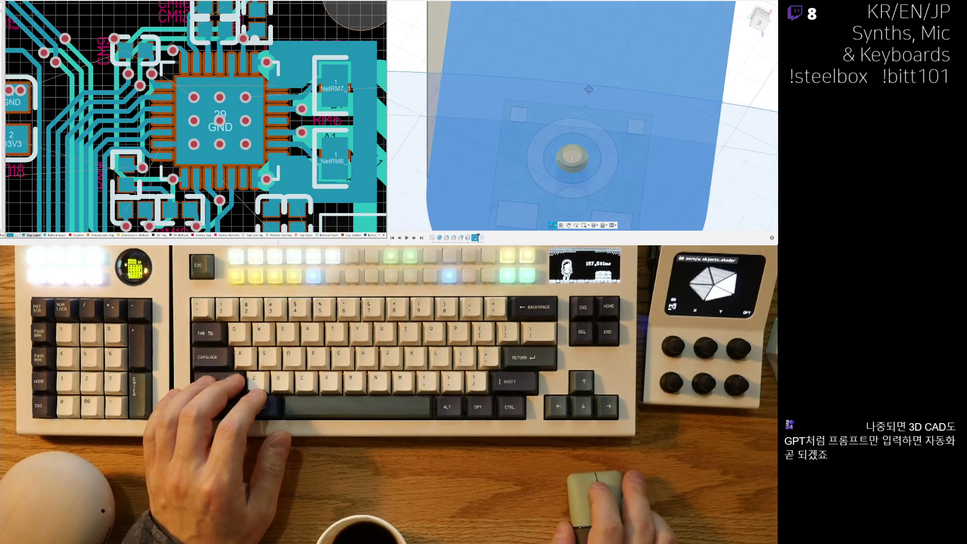
key(ctrl+z)
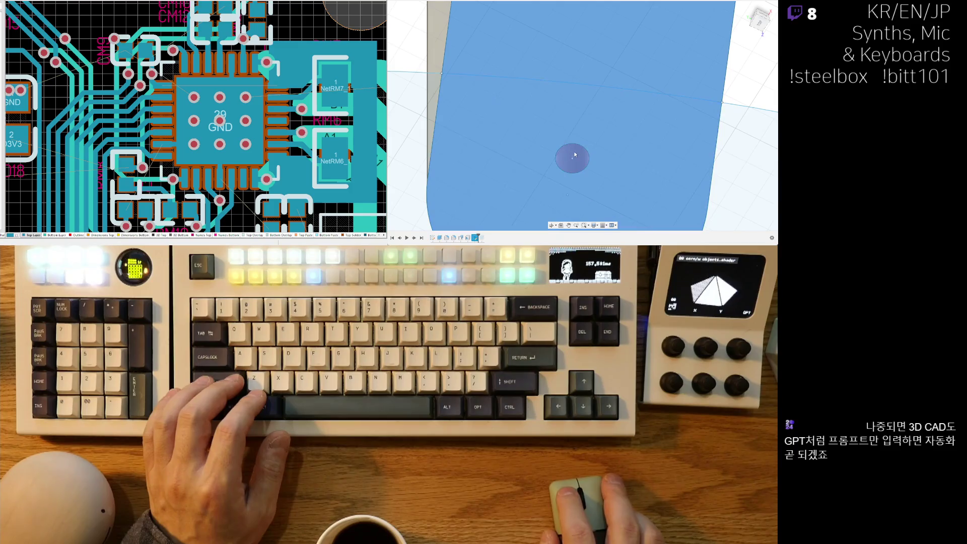
Zoom and orbit to check the rounded slot outlines around the whole board.
scroll(577, 157, down, 3)
mouse_move(573, 149)
shift+middle_down()
mouse_move(643, 114)
mouse_move(685, 152)
mouse_move(573, 160)
mouse_move(483, 182)
mouse_move(585, 174)
shift+middle_up()
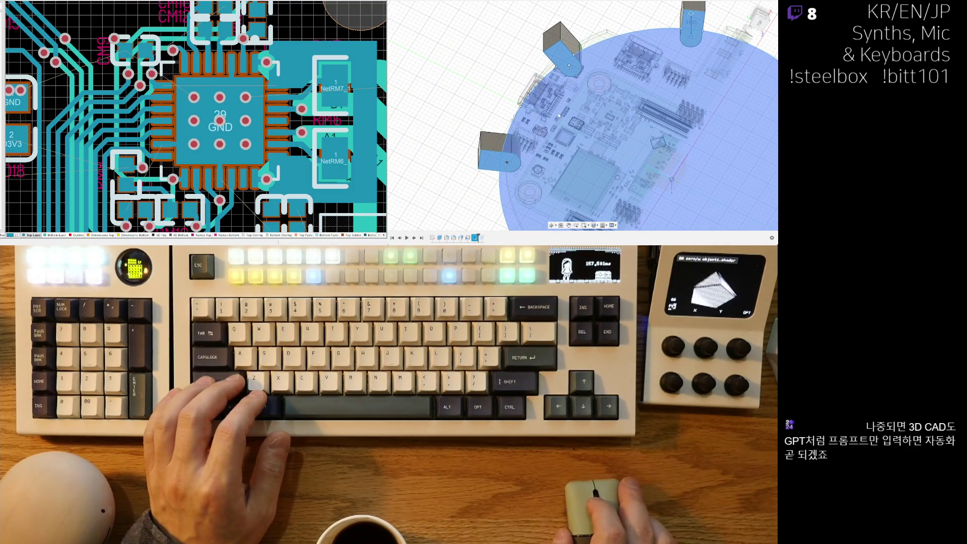
scroll(592, 65, up, 10)
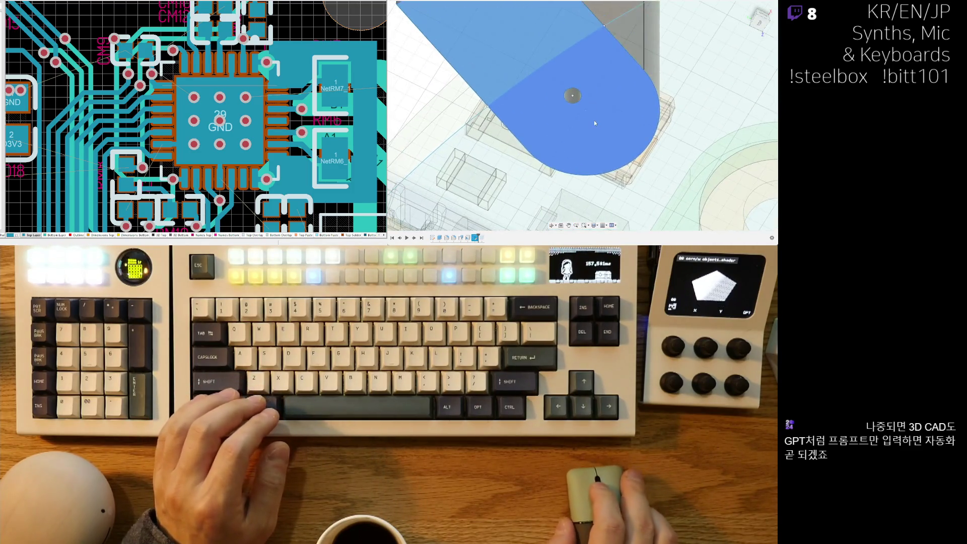
scroll(561, 117, down, 10)
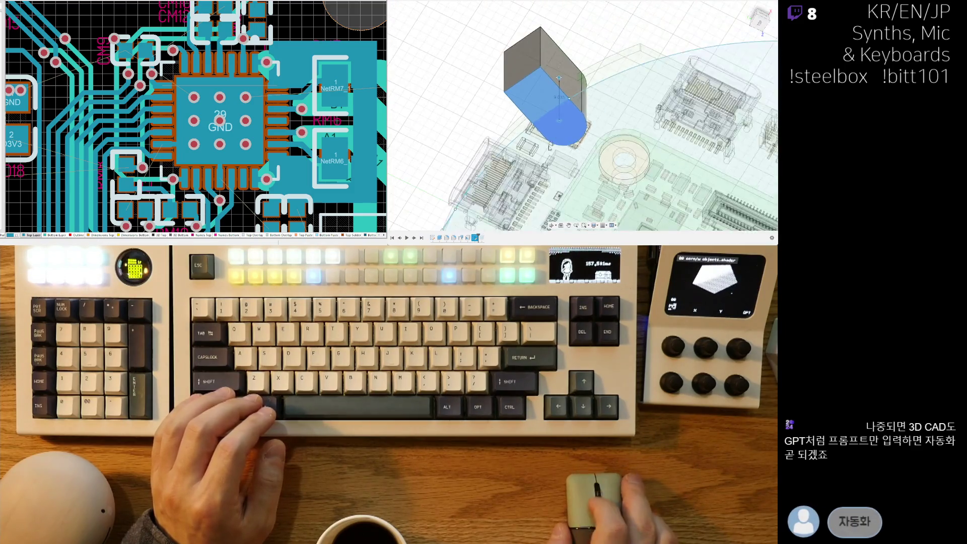
scroll(596, 82, up, 10)
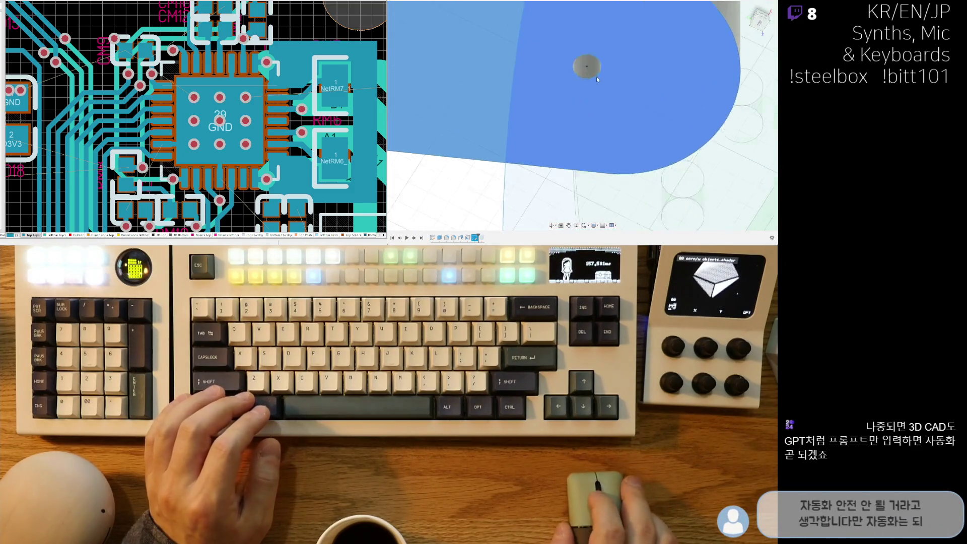
scroll(593, 73, down, 10)
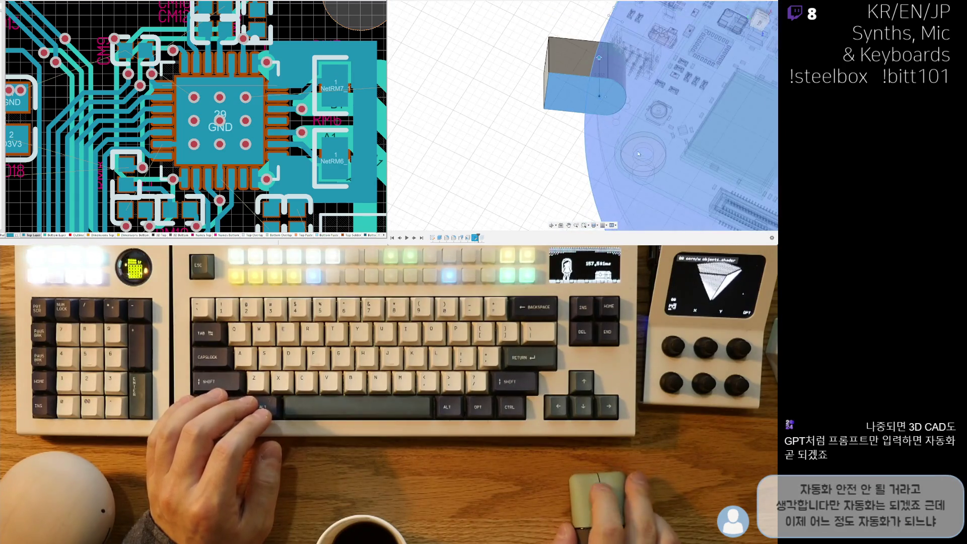
scroll(593, 140, up, 10)
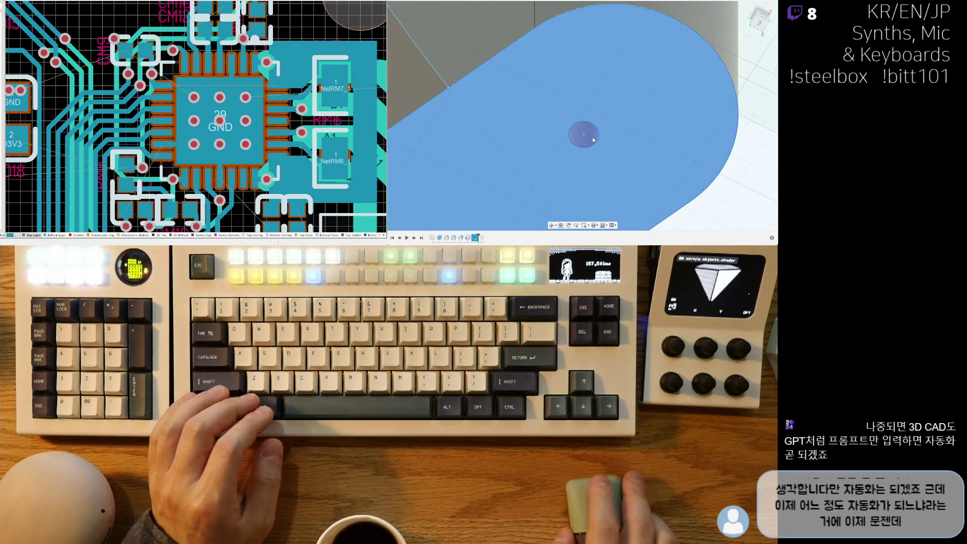
scroll(593, 137, down, 10)
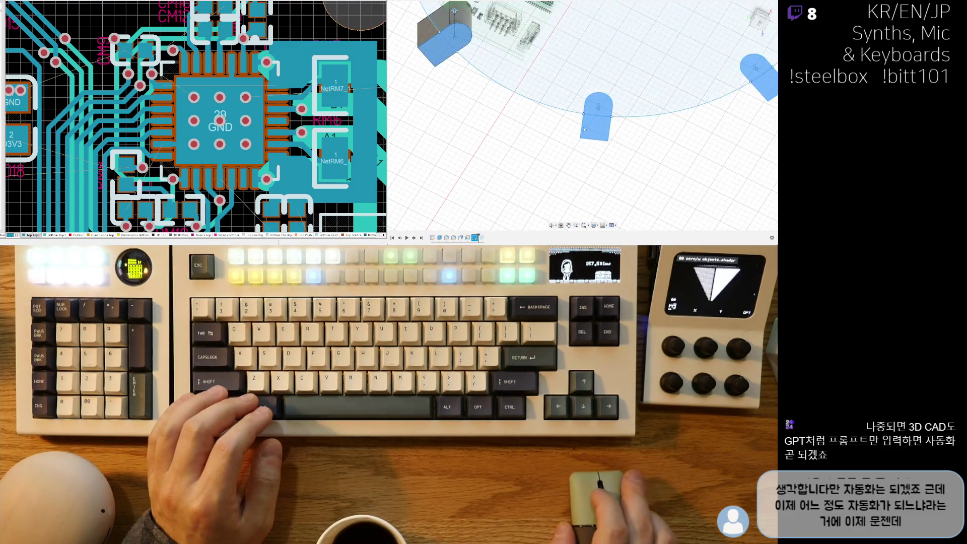
shift+middle_drag(592, 70, 749, 114)
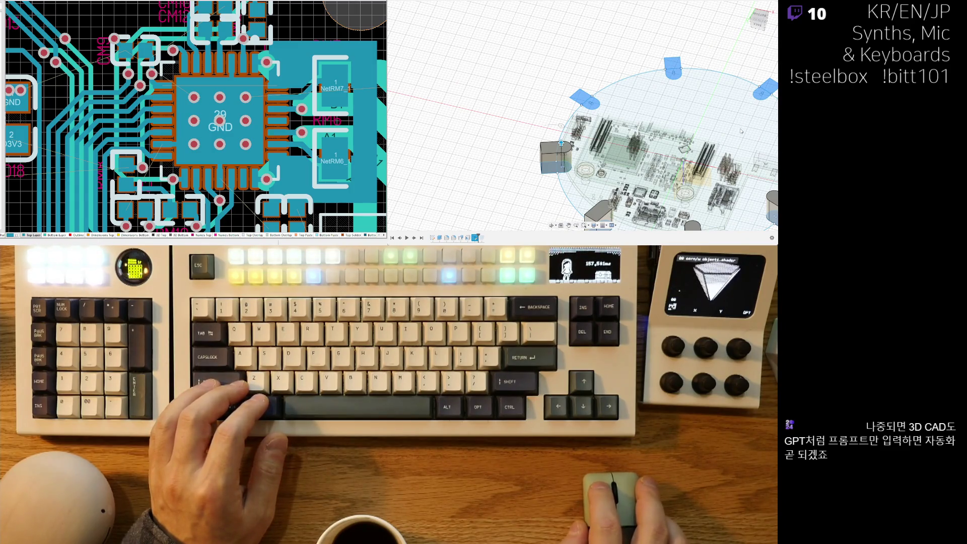
Start extruding the flat slot profiles and bring the full dome body back into view.
key(ctrl+z)
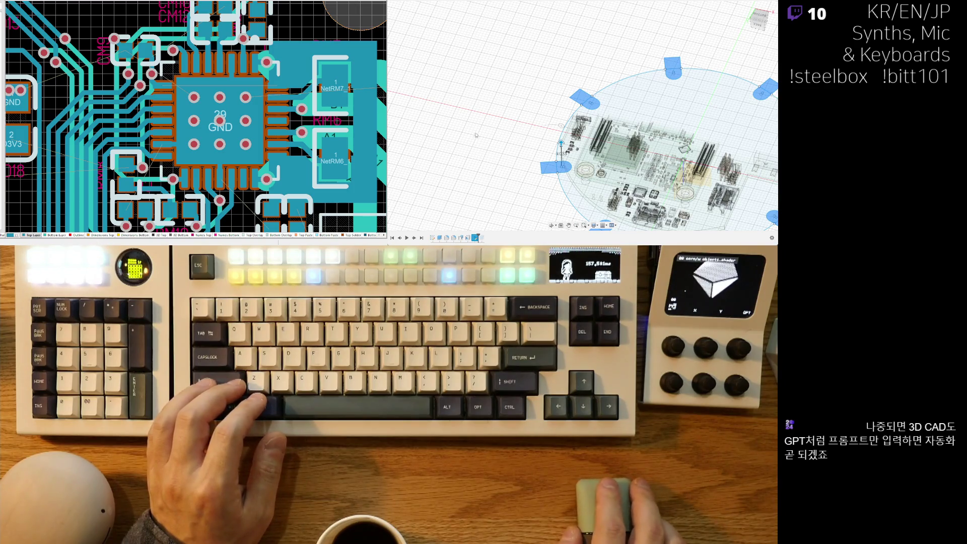
key(ctrl+z)
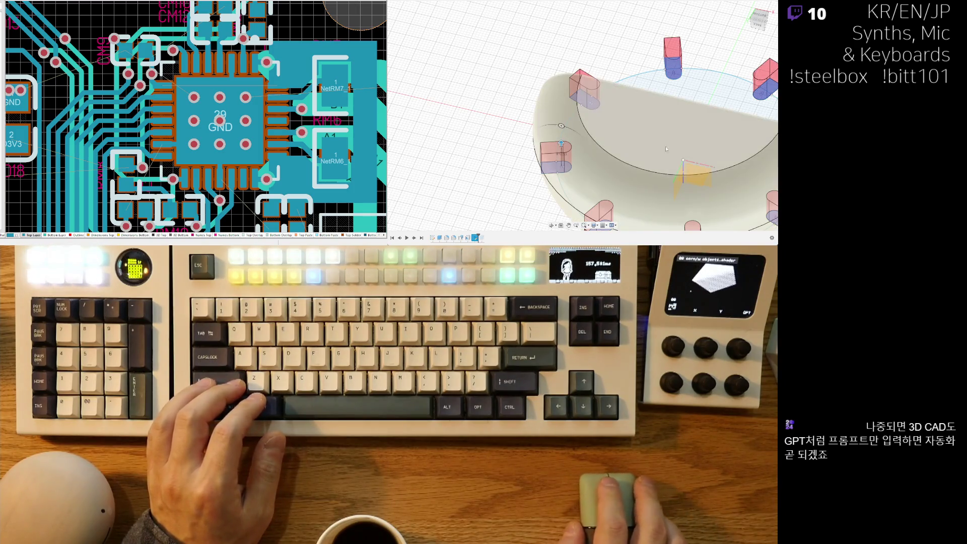
shift+middle_drag(578, 200, 513, 168)
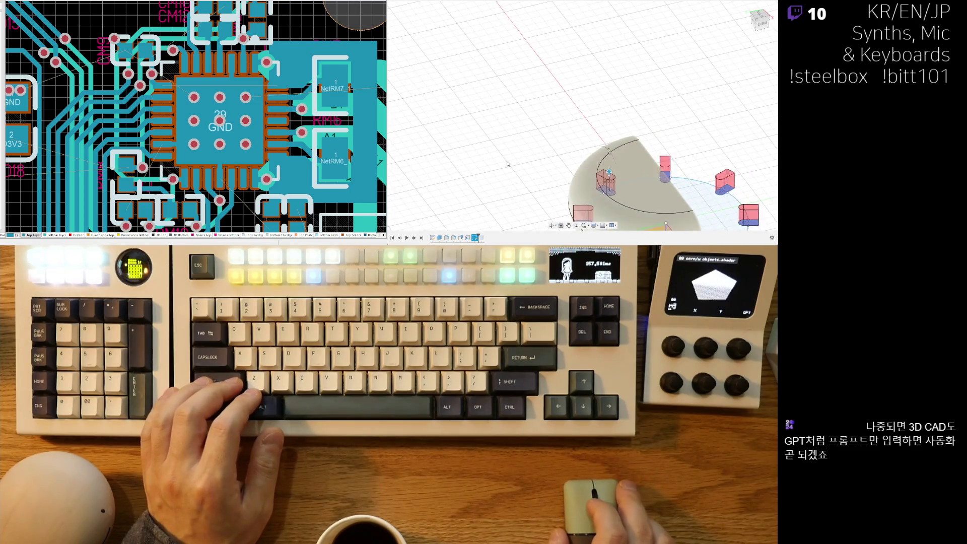
key(ctrl+z)
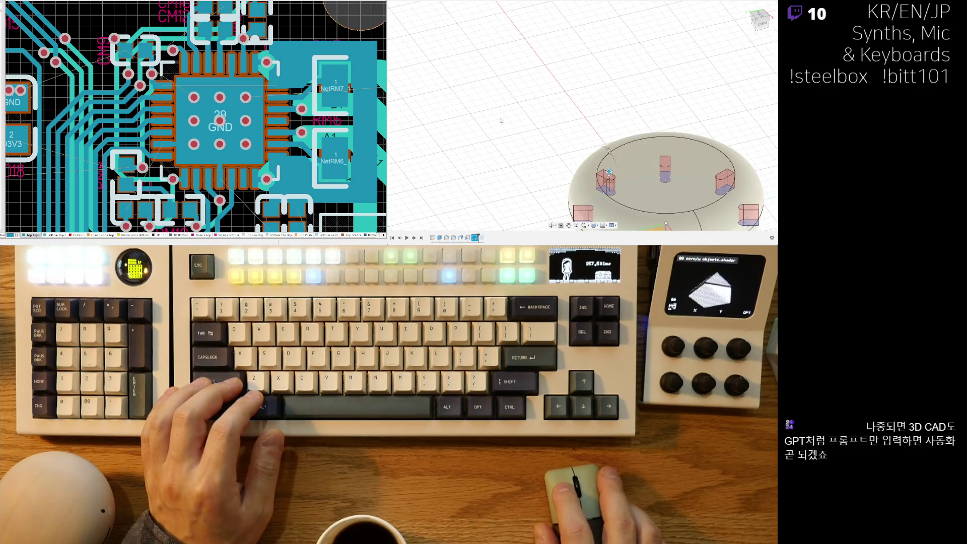
middle_drag(549, 188, 523, 89)
mouse_move(591, 187)
shift+middle_down()
mouse_move(629, 73)
mouse_move(631, 83)
shift+middle_up()
Flip the slot extrusion so it rises upward through the dome.
scroll(632, 151, up, 3)
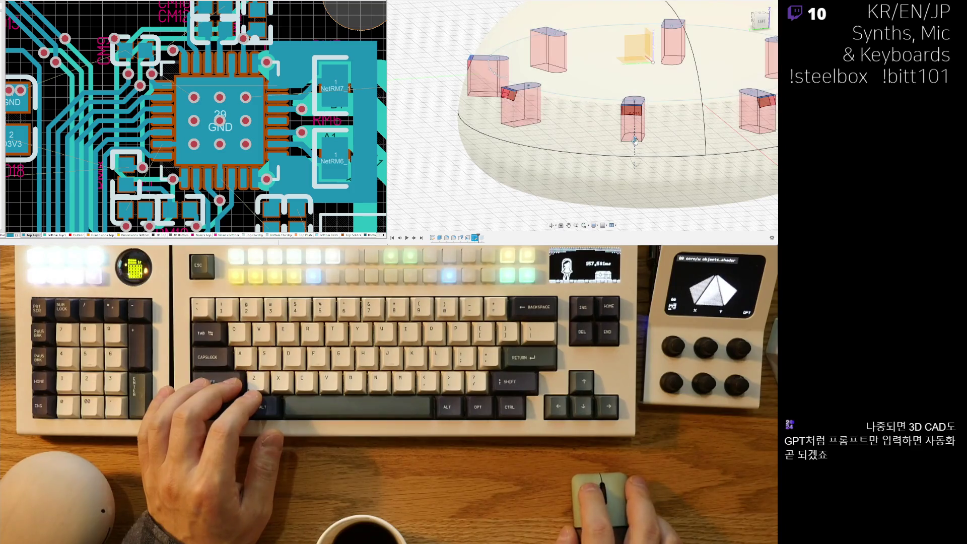
drag(630, 99, 627, 38)
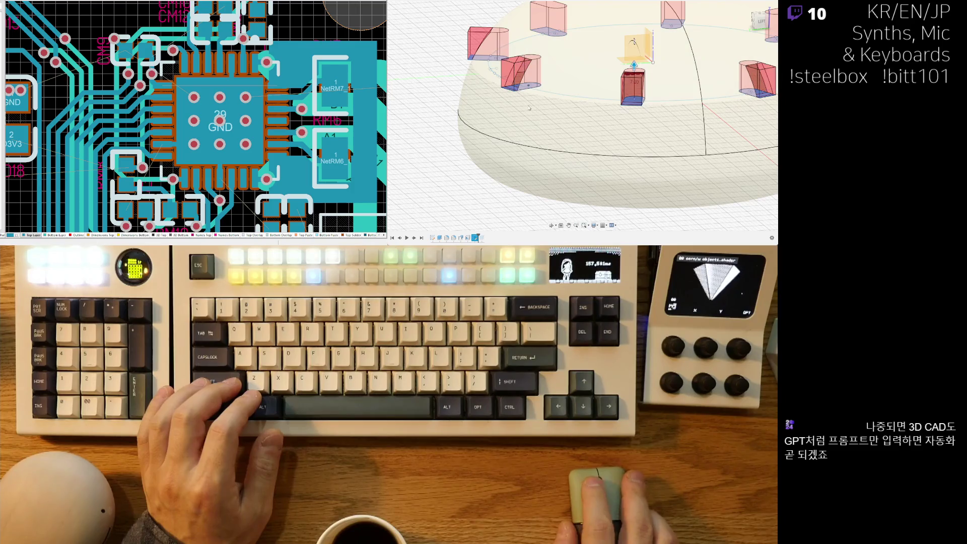
shift+middle_drag(628, 77, 638, 114)
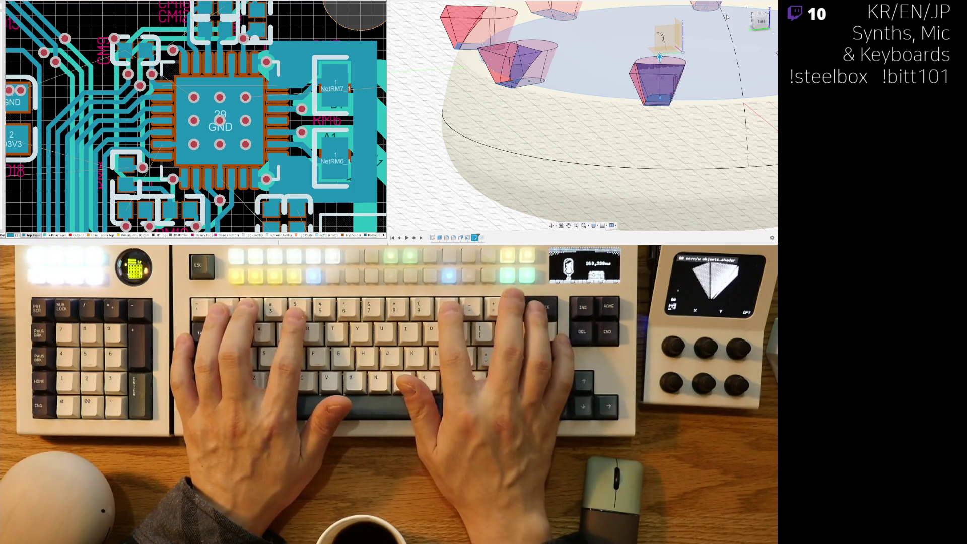
mouse_move(727, 17)
shift+middle_down()
mouse_move(628, 113)
mouse_move(645, 138)
mouse_move(602, 98)
shift+middle_up()
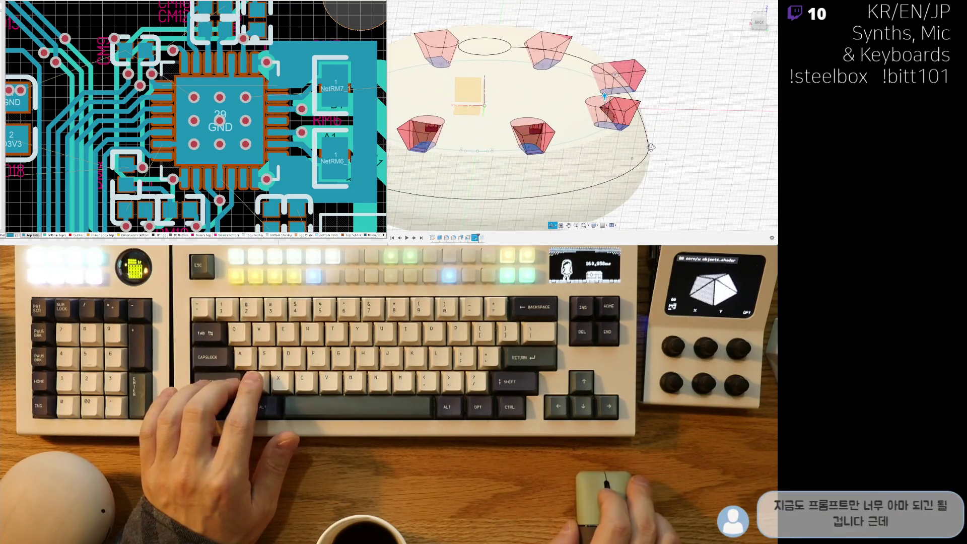
Extend the slot extrusions to 14.00 and give them a steep negative taper angle.
scroll(600, 97, up, 5)
drag(607, 107, 606, 71)
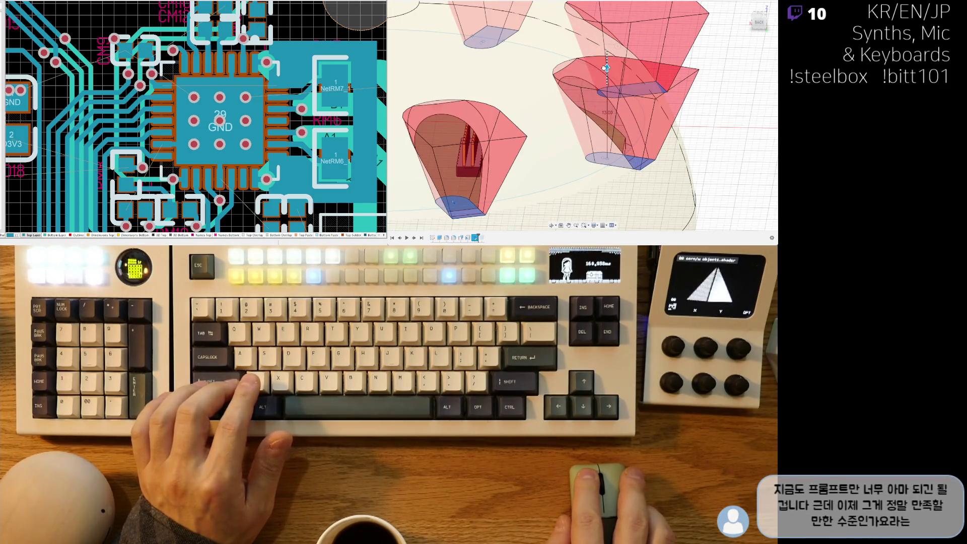
drag(604, 64, 617, 40)
shift+middle_drag(638, 196, 606, 183)
scroll(607, 184, down, 5)
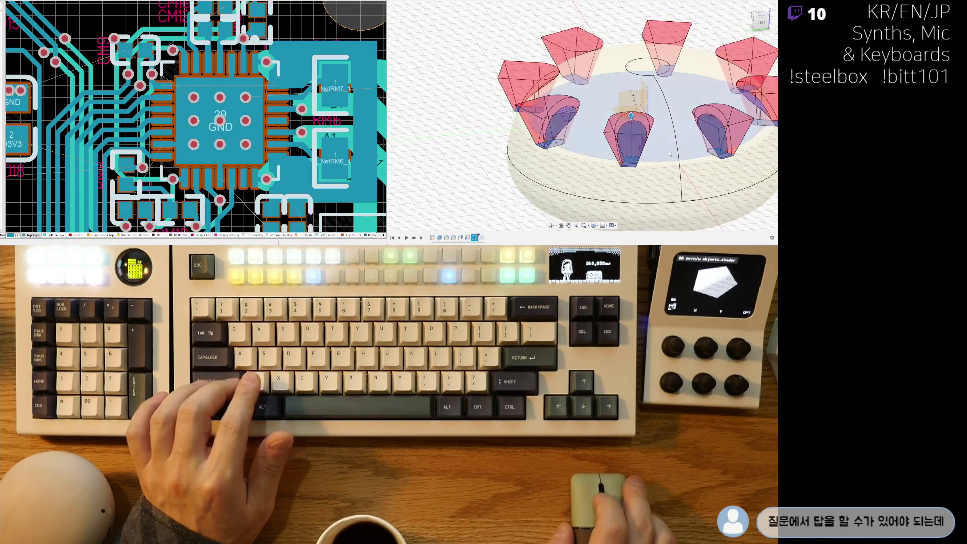
scroll(607, 183, up, 3)
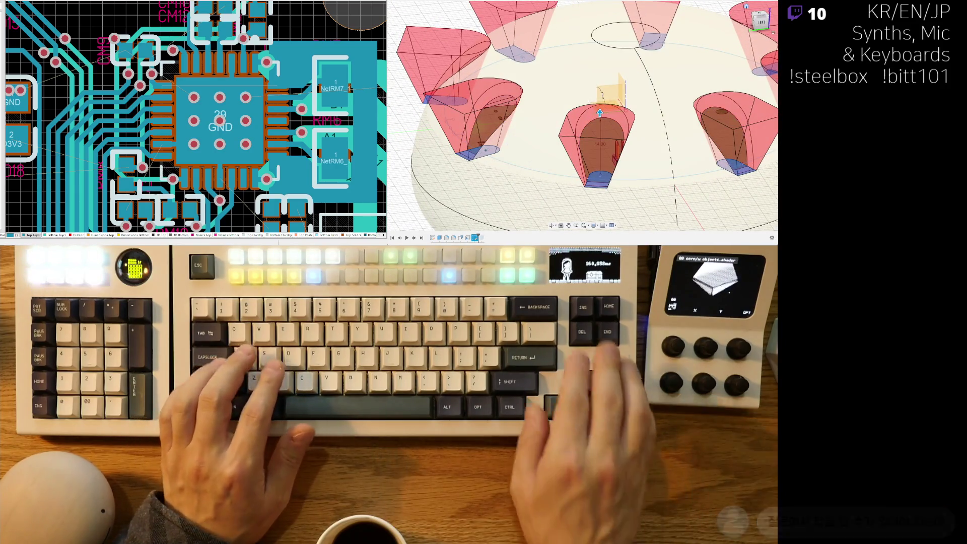
text(-10)
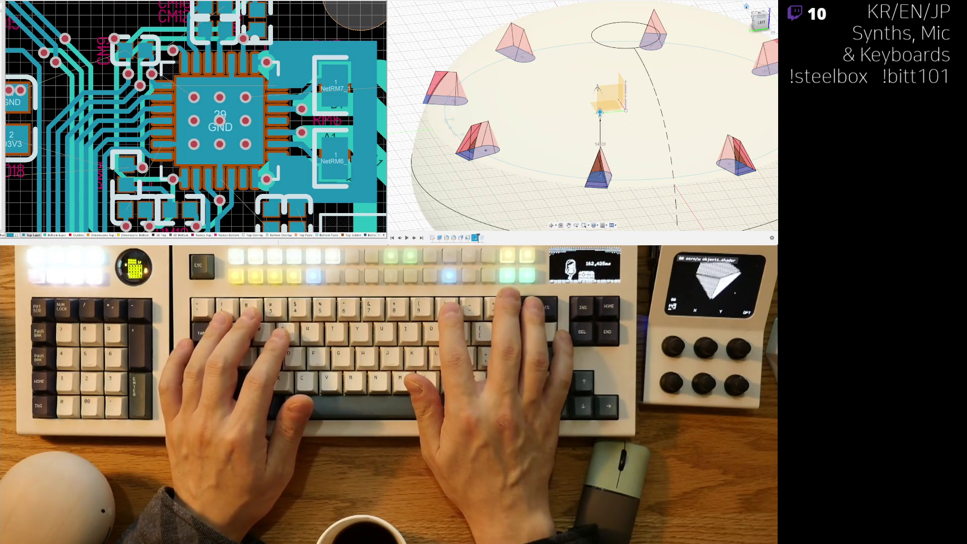
text(-2)
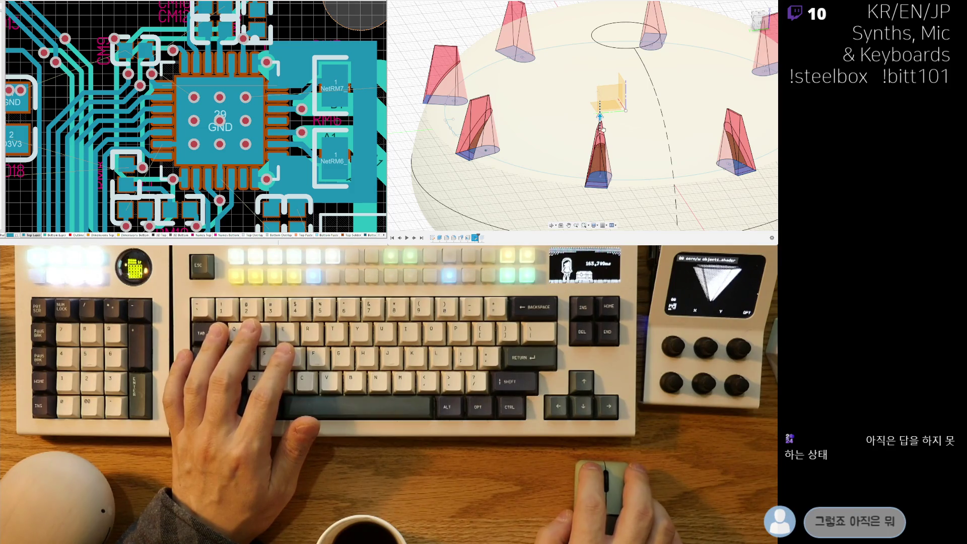
scroll(602, 130, up, 3)
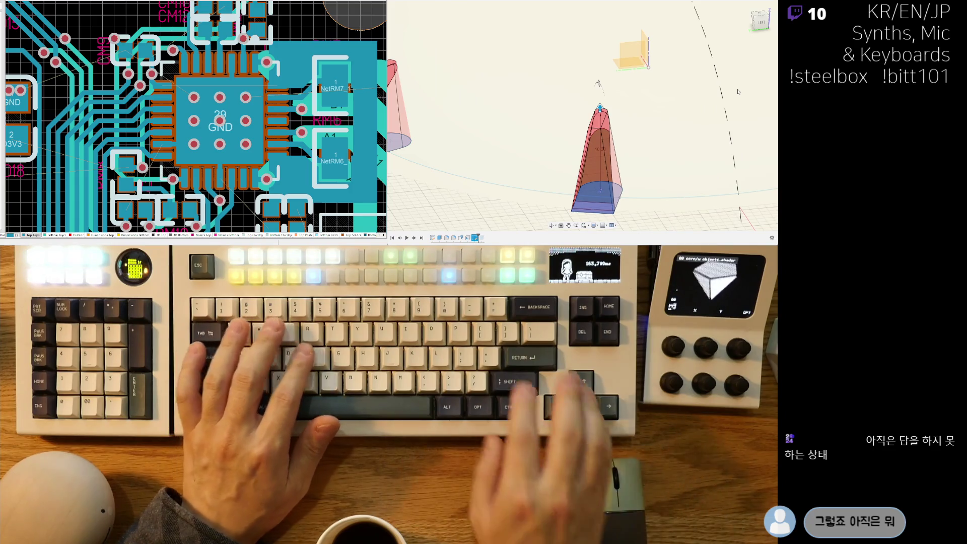
Change the slot extrusion taper angle to -2 and inspect the resulting ring of columns.
text(-2)
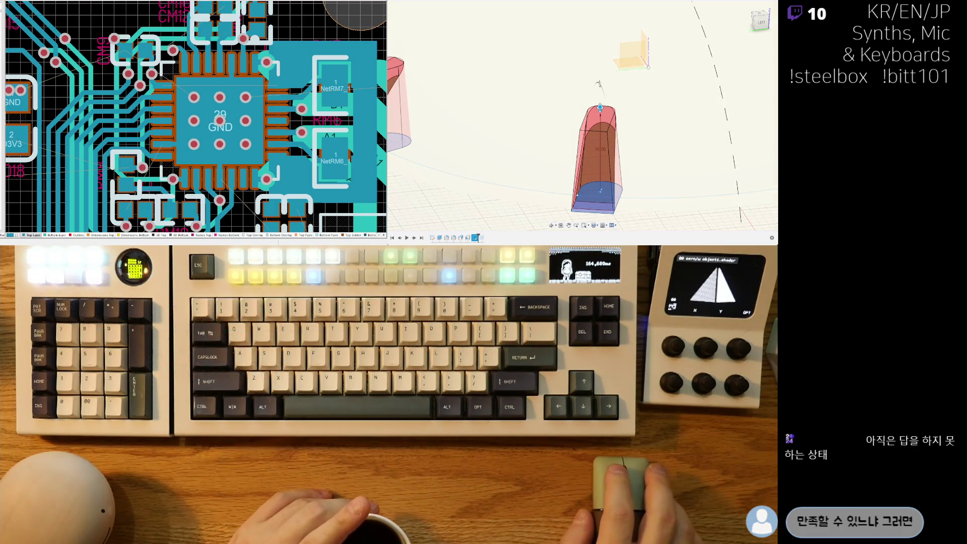
scroll(599, 84, down, 5)
mouse_move(585, 94)
shift+middle_down()
mouse_move(598, 157)
mouse_move(609, 146)
mouse_move(560, 172)
mouse_move(570, 182)
shift+middle_up()
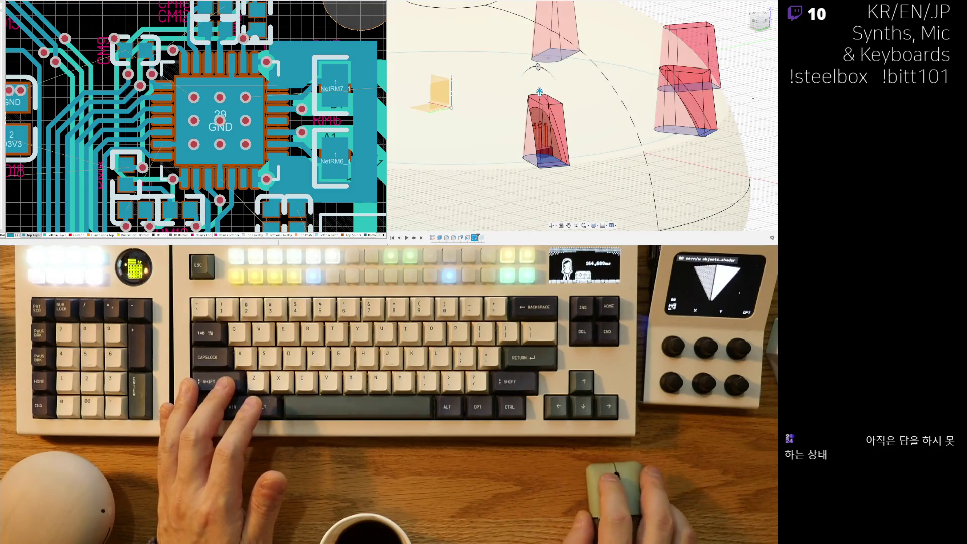
scroll(676, 118, down, 5)
mouse_move(676, 117)
shift+middle_down()
mouse_move(605, 167)
mouse_move(574, 141)
mouse_move(558, 195)
mouse_move(746, 134)
shift+middle_up()
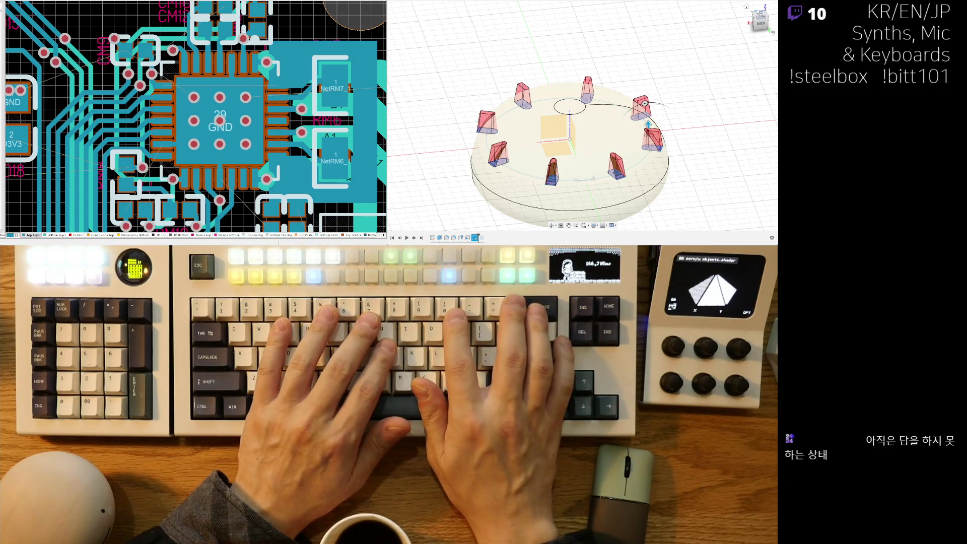
key(Return)
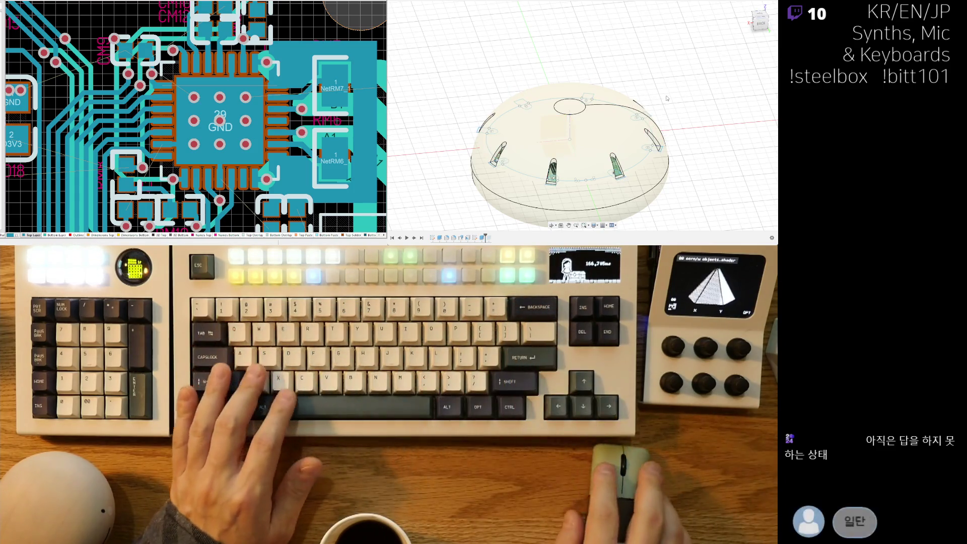
scroll(614, 166, up, 10)
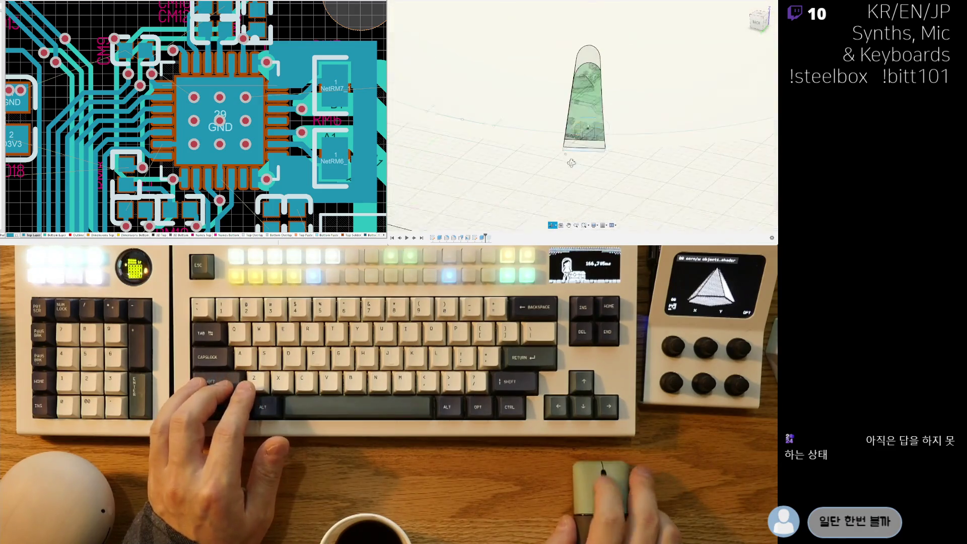
shift+middle_drag(582, 165, 512, 161)
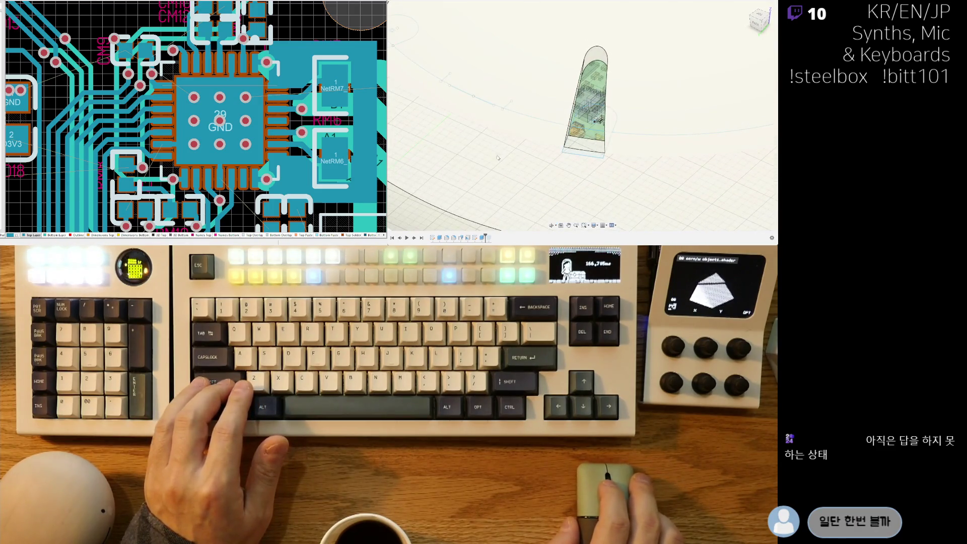
scroll(549, 156, down, 5)
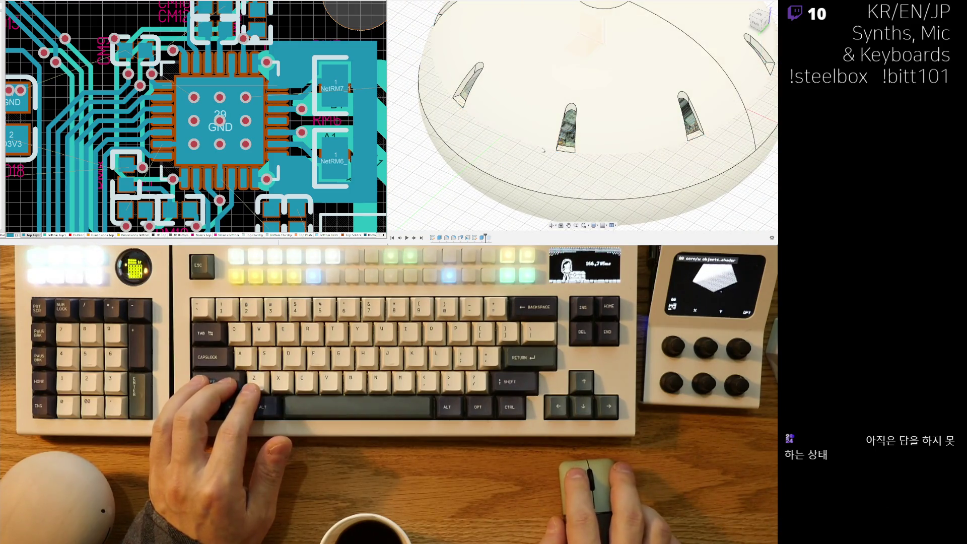
scroll(537, 149, down, 3)
shift+middle_drag(537, 149, 557, 159)
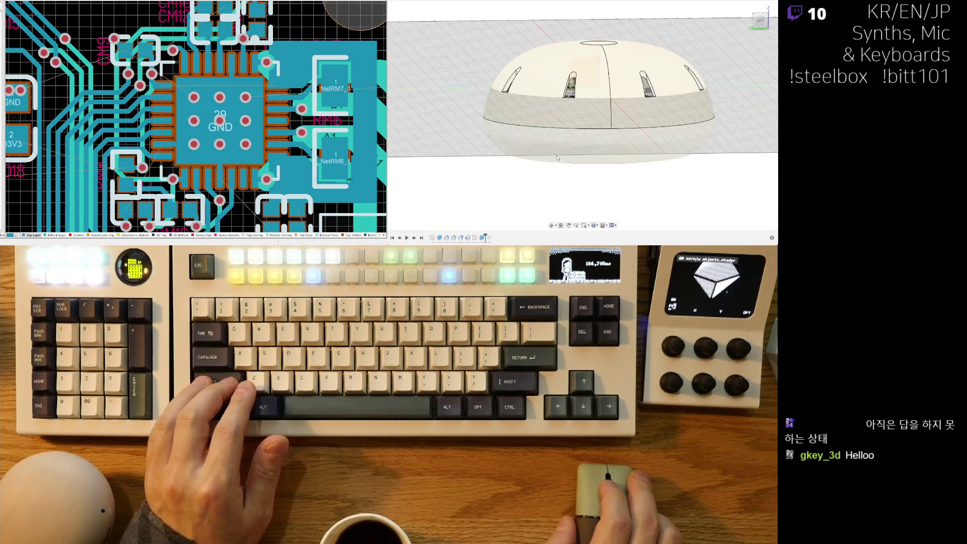
scroll(559, 153, down, 2)
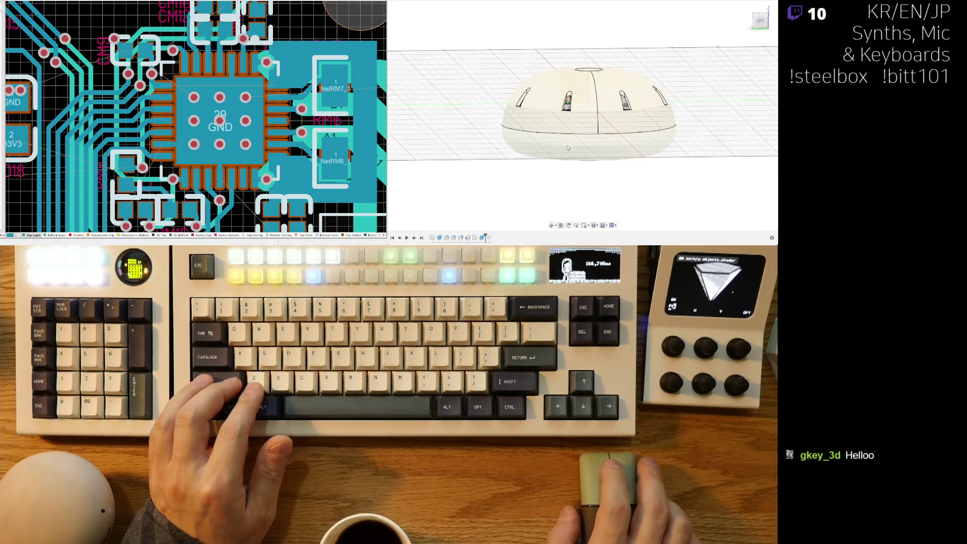
mouse_move(641, 137)
shift+middle_down()
mouse_move(693, 166)
mouse_move(649, 177)
mouse_move(633, 190)
mouse_move(640, 198)
mouse_move(645, 160)
mouse_move(630, 158)
mouse_move(641, 156)
mouse_move(614, 176)
shift+middle_up()
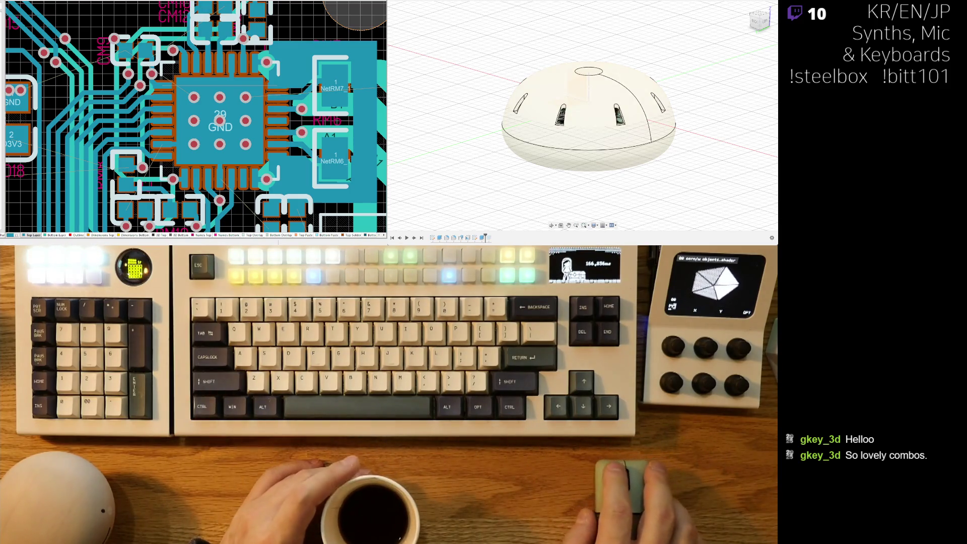
Bring the dome into a front view and reopen the slot cut feature from the timeline.
mouse_move(605, 166)
shift+middle_down()
mouse_move(594, 176)
mouse_move(534, 147)
shift+middle_up()
scroll(531, 146, up, 5)
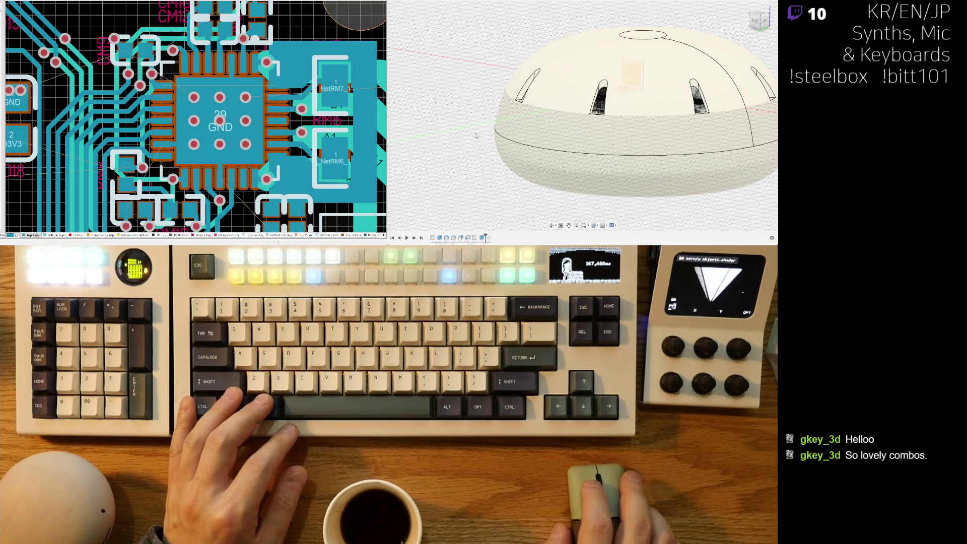
scroll(559, 97, down, 5)
mouse_move(559, 97)
shift+middle_down()
mouse_move(544, 178)
mouse_move(577, 144)
shift+middle_up()
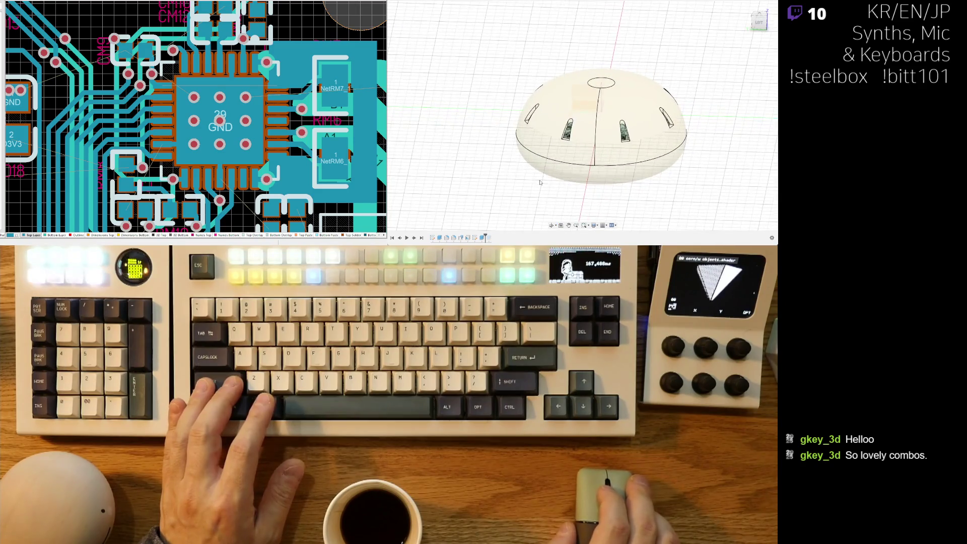
scroll(511, 148, up, 3)
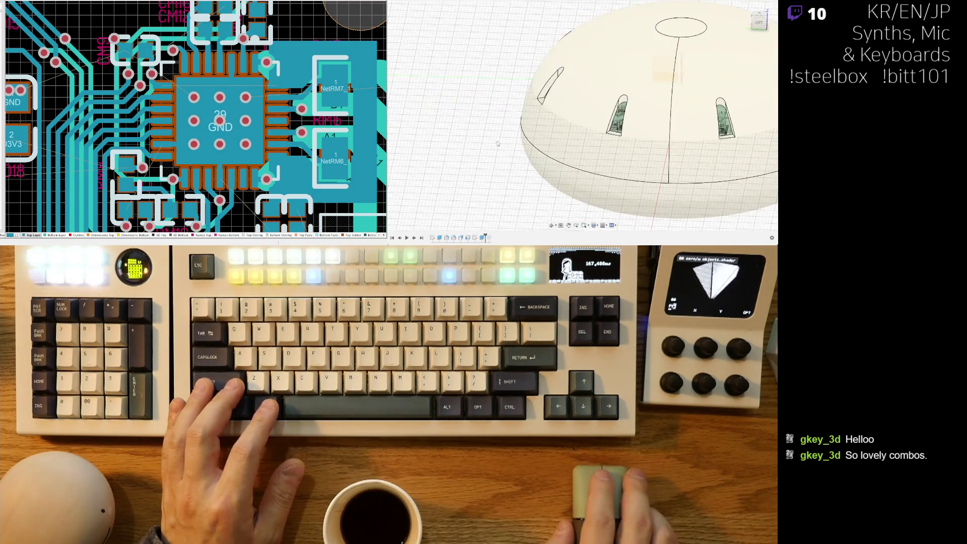
double_click(482, 238)
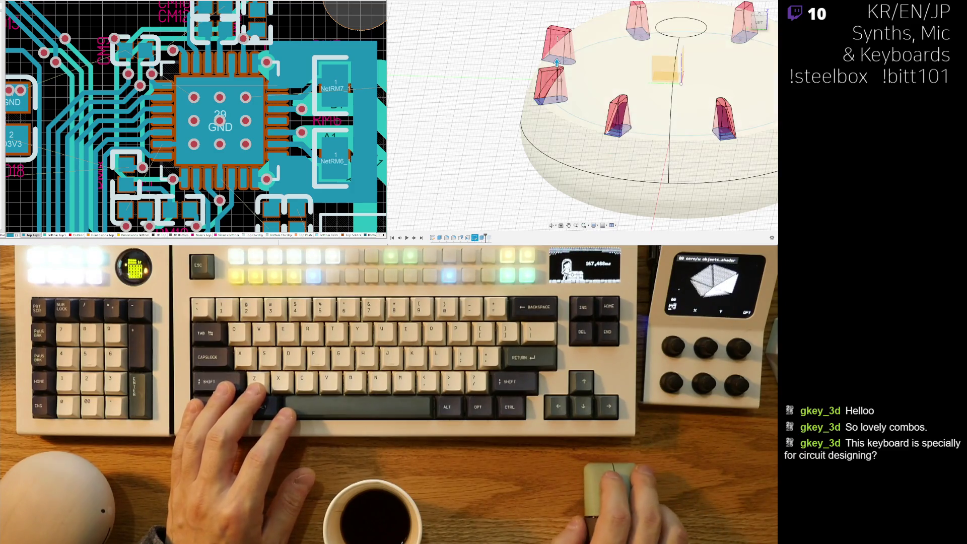
Inspect the red tapered cutters above each encoder from several angles, then confirm the slot cut.
shift+middle_drag(556, 62, 544, 37)
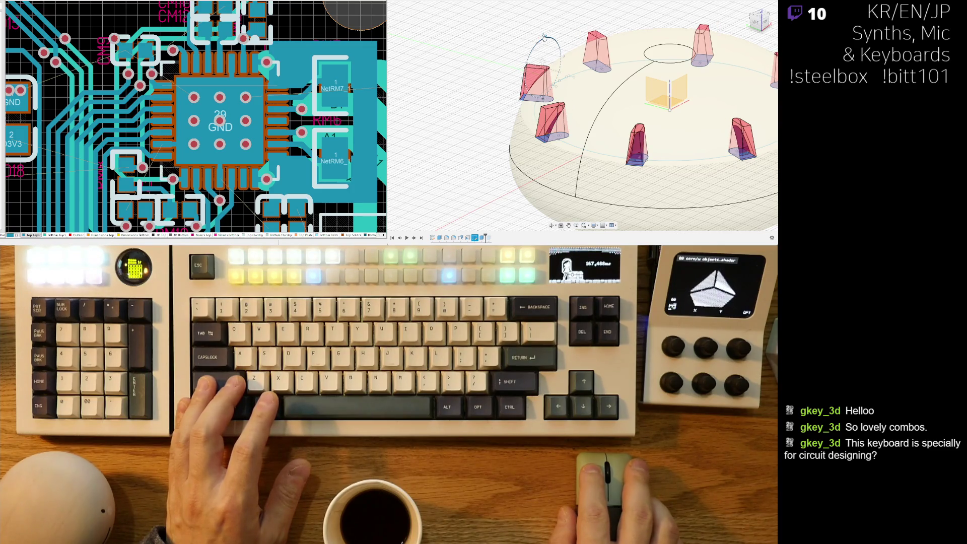
shift+middle_drag(548, 93, 579, 183)
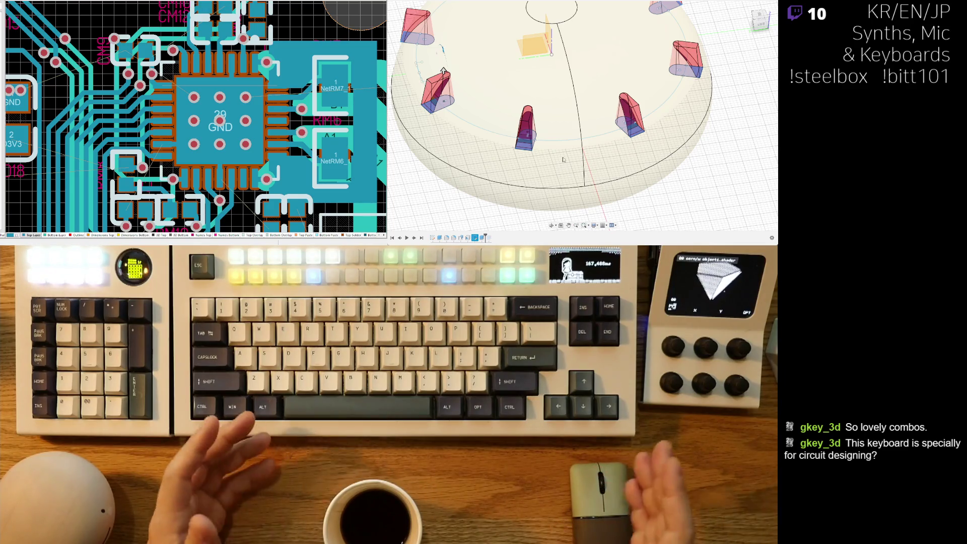
scroll(539, 88, up, 2)
scroll(538, 88, up, 5)
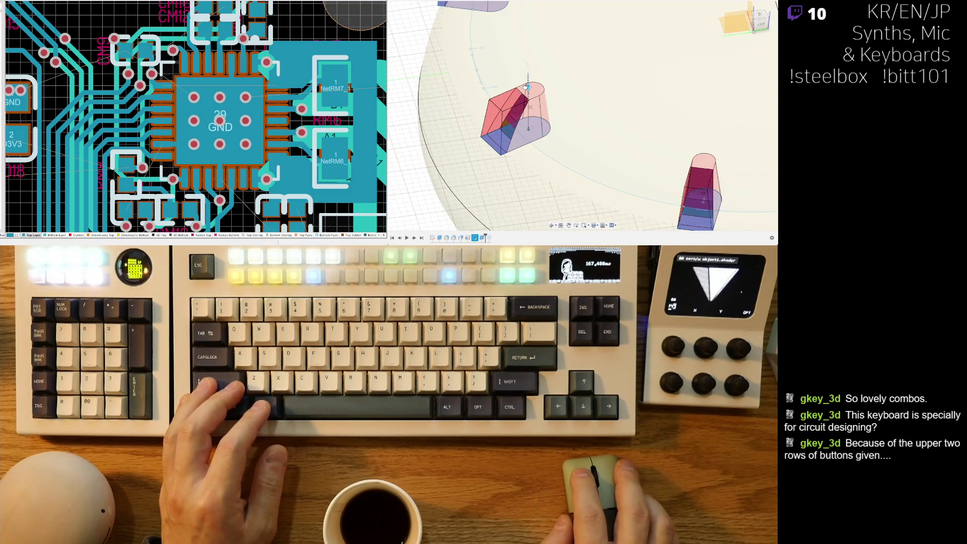
scroll(521, 104, down, 5)
mouse_move(520, 105)
shift+middle_down()
mouse_move(569, 155)
mouse_move(559, 158)
shift+middle_up()
scroll(519, 122, up, 3)
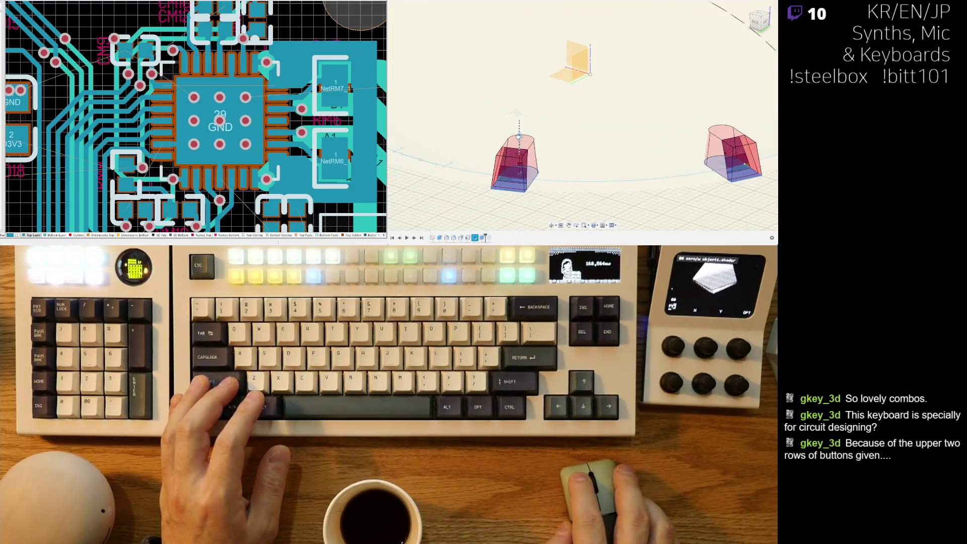
scroll(520, 127, down, 10)
mouse_move(584, 151)
shift+middle_down()
mouse_move(586, 187)
mouse_move(587, 177)
shift+middle_up()
scroll(587, 179, up, 5)
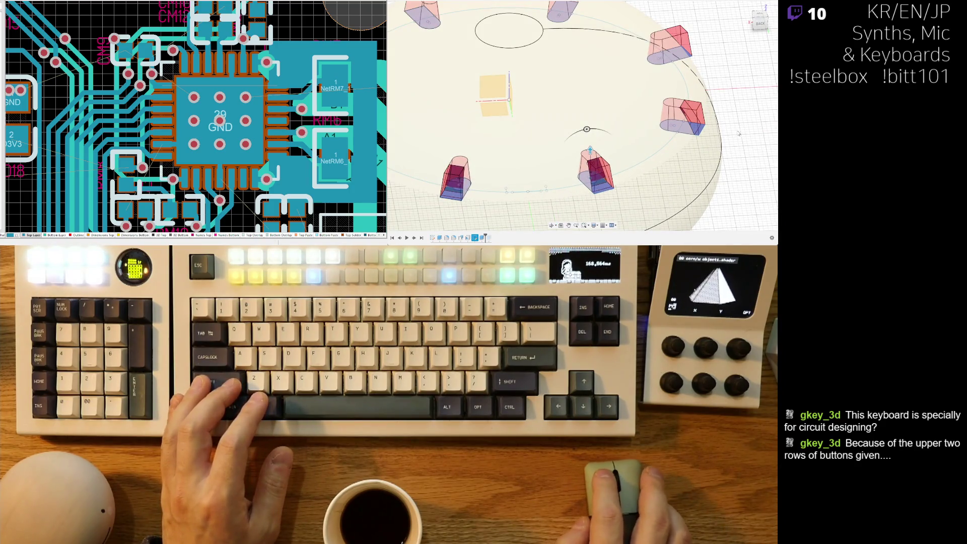
key(v)
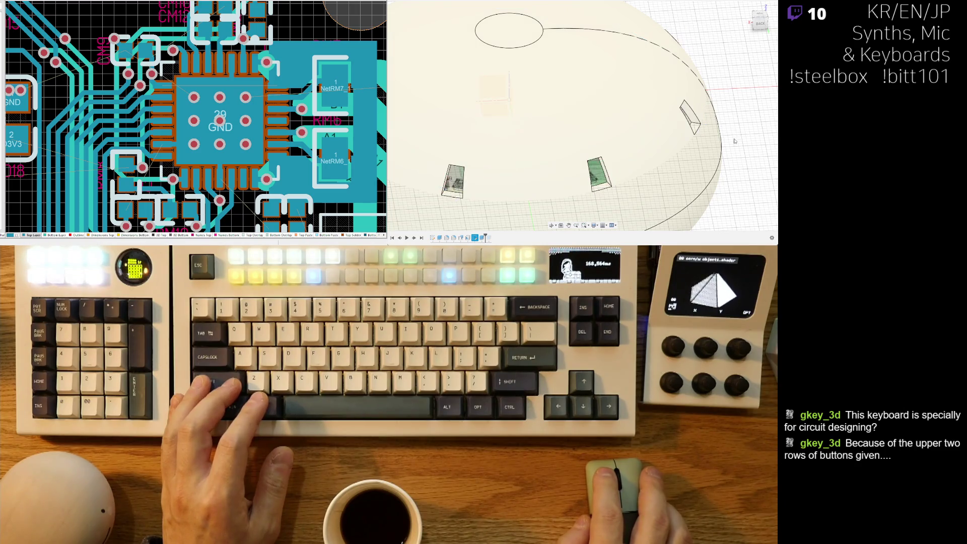
Round the top edge of one tapered slot body with a large fillet radius.
mouse_move(690, 160)
shift+middle_down()
mouse_move(621, 170)
mouse_move(639, 178)
shift+middle_up()
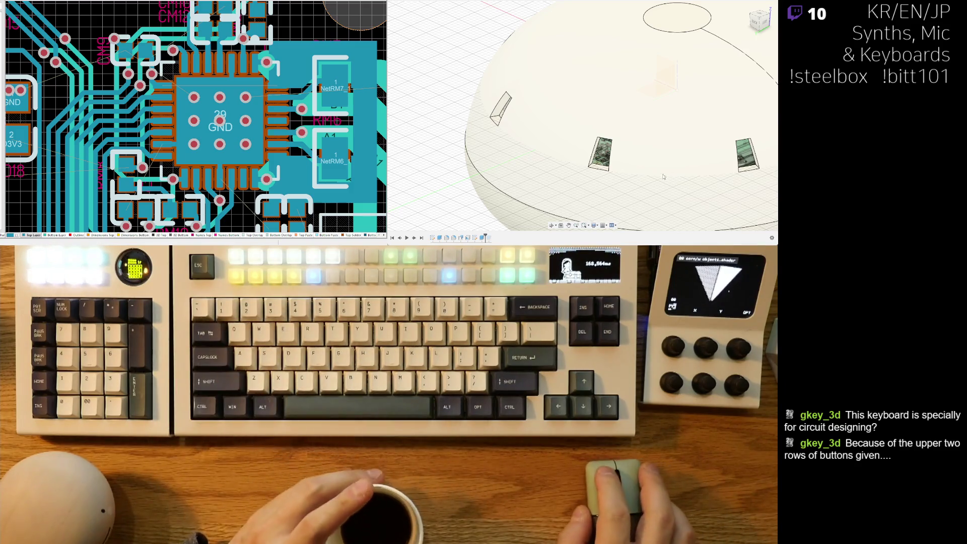
scroll(614, 158, up, 5)
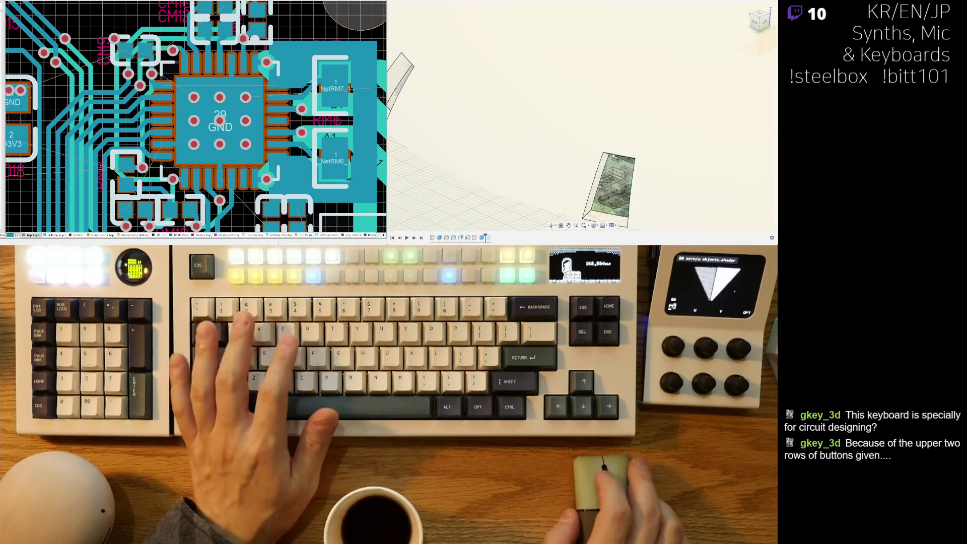
scroll(613, 157, up, 5)
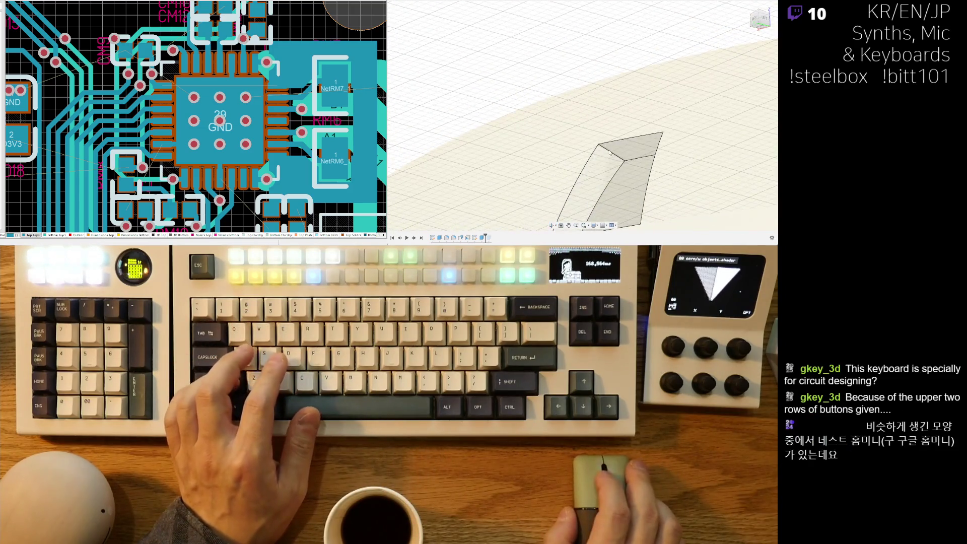
scroll(650, 153, up, 5)
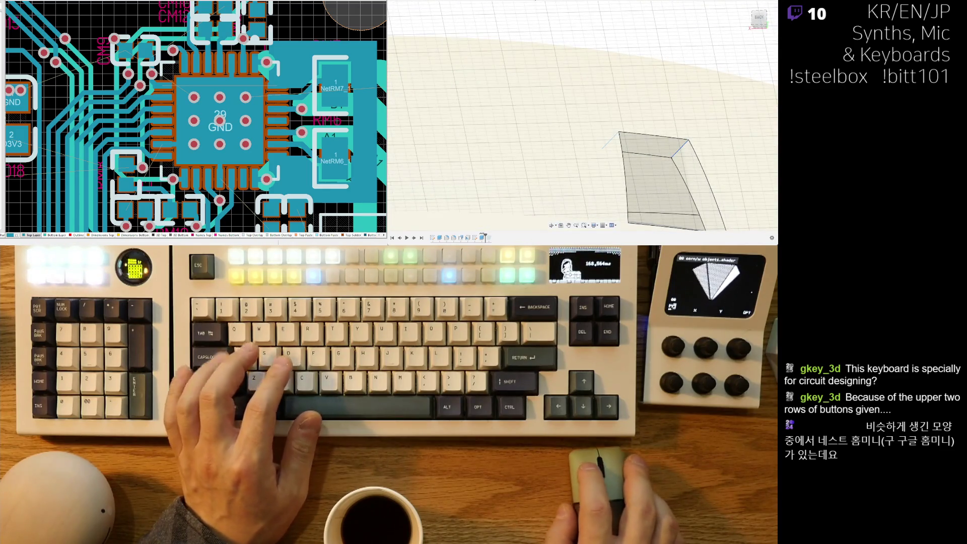
click(676, 139)
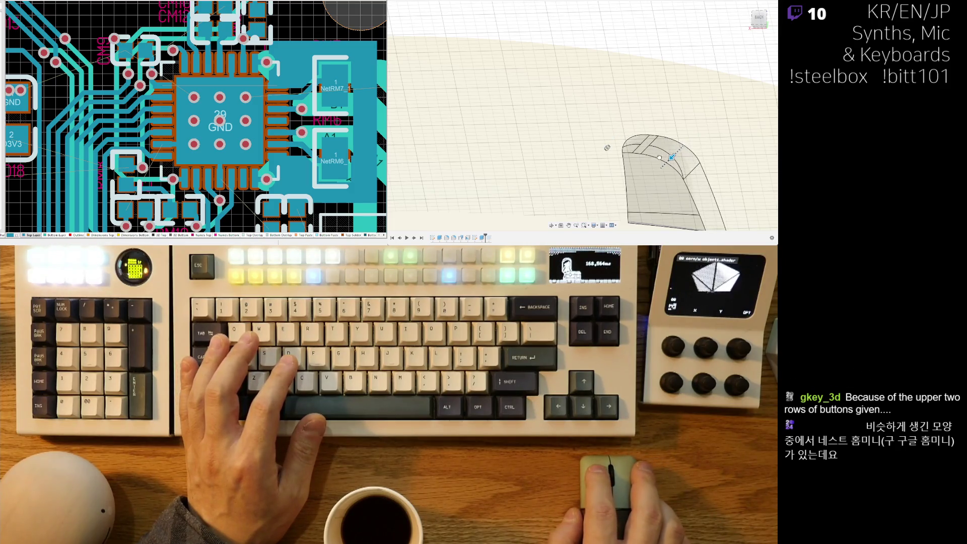
drag(665, 154, 668, 153)
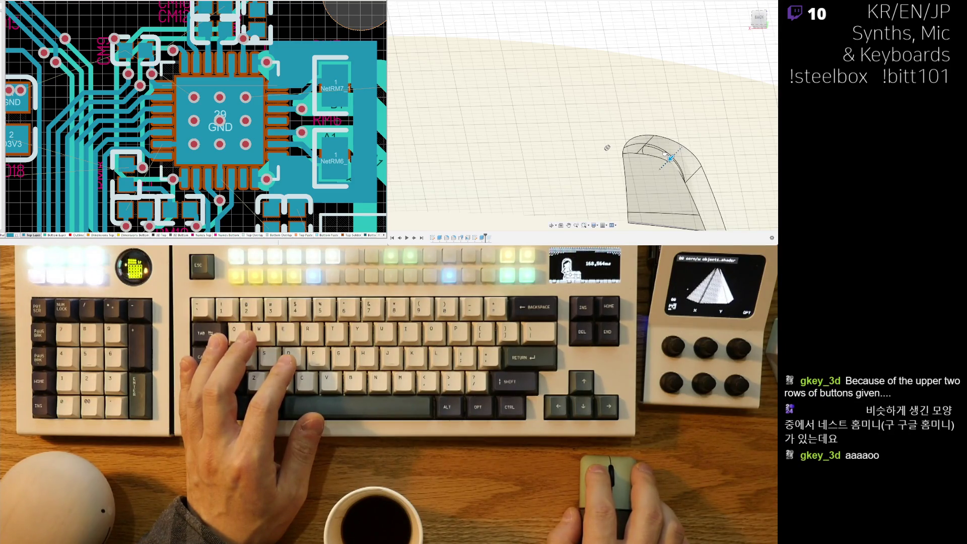
mouse_move(663, 152)
shift+middle_down()
mouse_move(532, 192)
mouse_move(581, 137)
shift+middle_up()
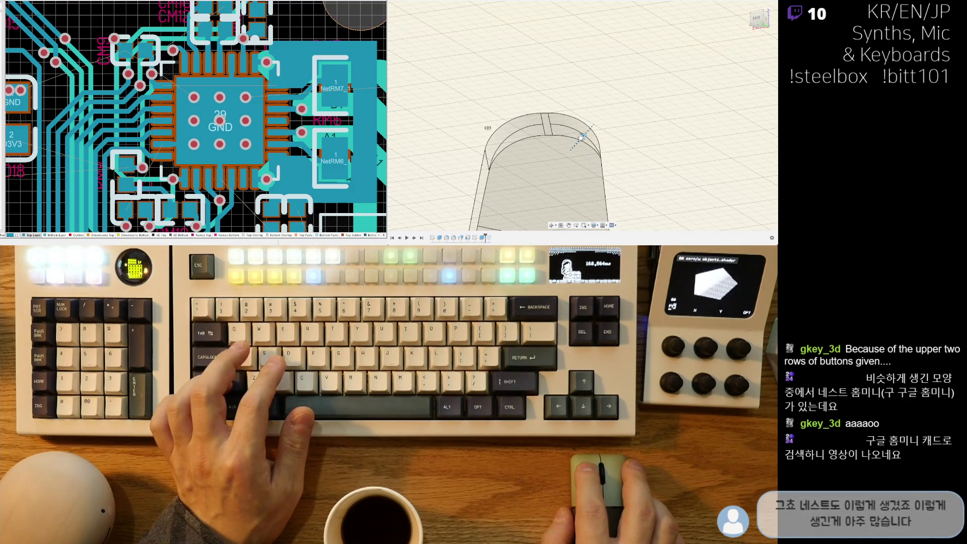
scroll(584, 135, down, 3)
mouse_move(595, 157)
shift+middle_down()
mouse_move(591, 195)
mouse_move(625, 198)
mouse_move(562, 150)
mouse_move(529, 170)
mouse_move(534, 191)
mouse_move(559, 154)
mouse_move(587, 135)
shift+middle_up()
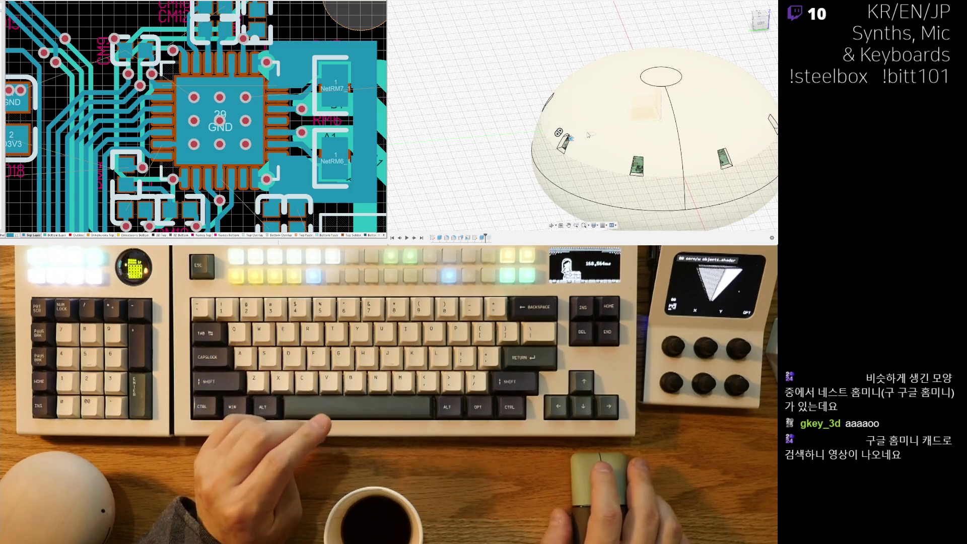
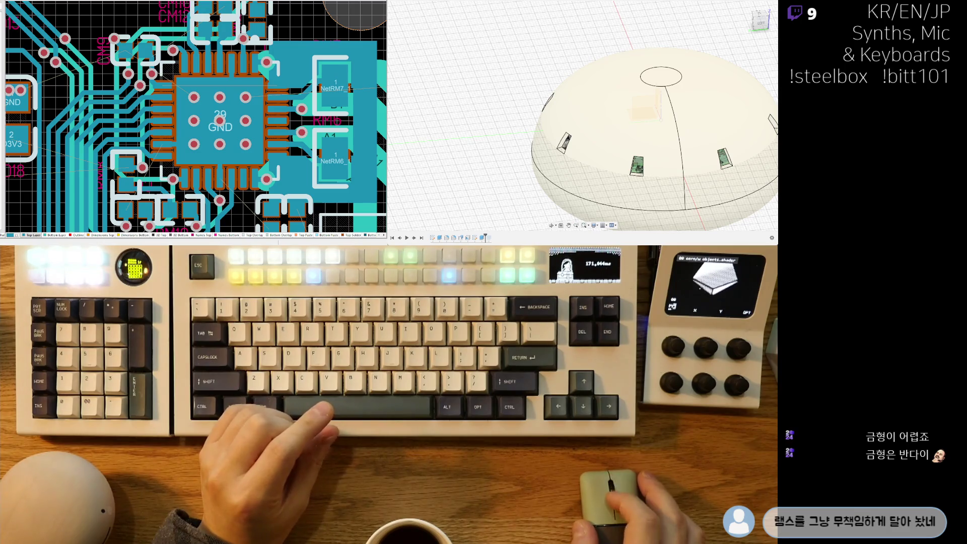
Orbit and zoom to a low side angle on the cutout body beside the dome.
mouse_move(574, 167)
shift+middle_down()
mouse_move(578, 123)
mouse_move(640, 211)
mouse_move(650, 176)
mouse_move(660, 184)
shift+middle_up()
scroll(632, 192, up, 2)
scroll(660, 184, up, 2)
key(ctrl+Tab)
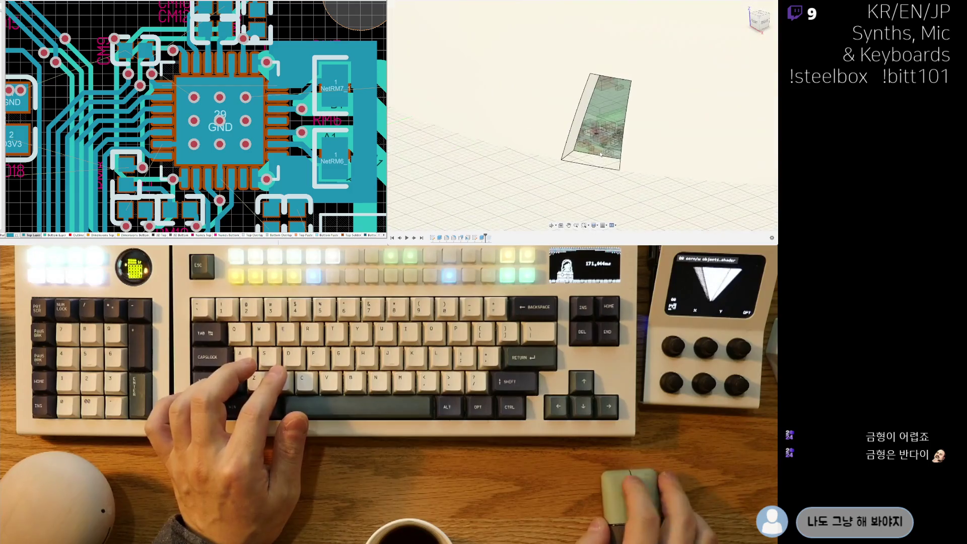
scroll(608, 149, up, 3)
shift+middle_drag(608, 149, 598, 154)
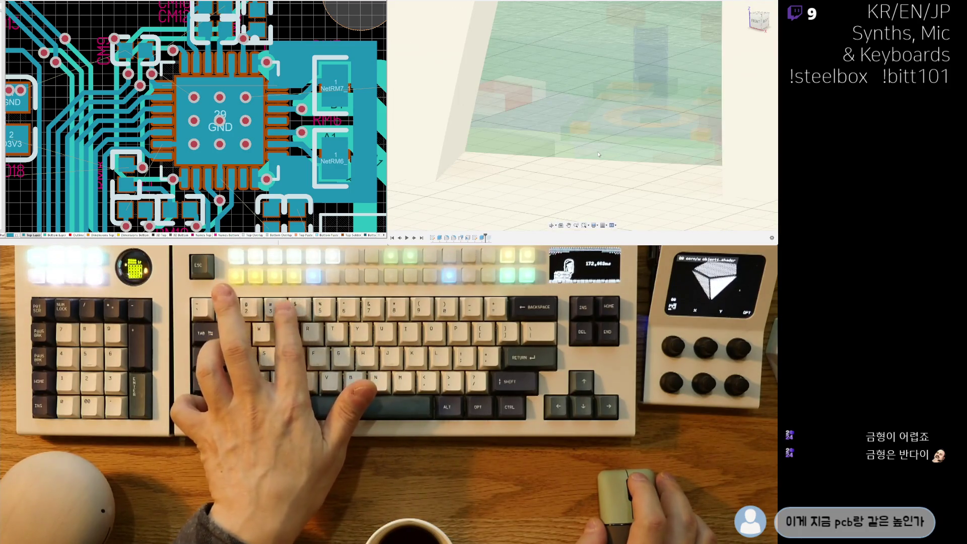
Switch to wireframe with translucent bodies and inspect the cutout from a low side view.
key(7)
key(7)
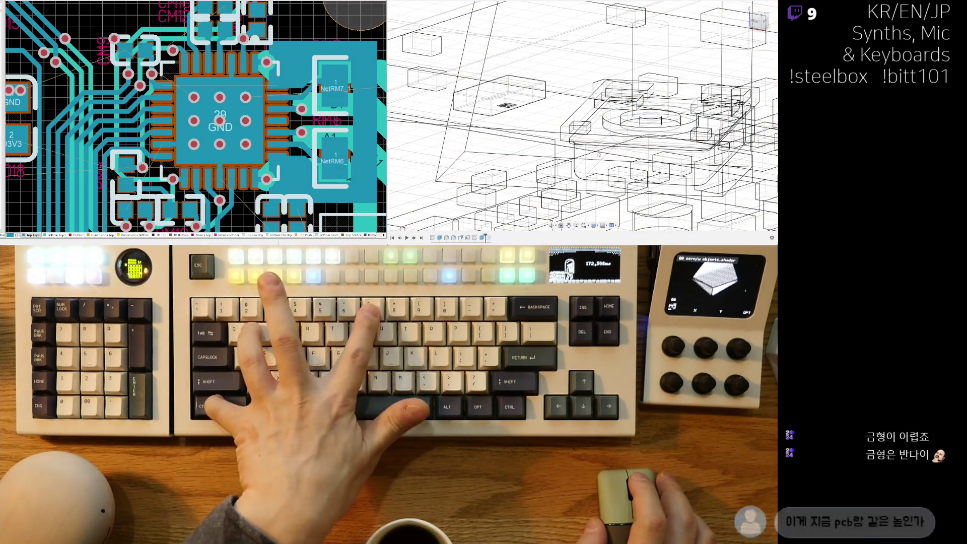
key(7)
shift+right_drag(567, 157, 577, 147)
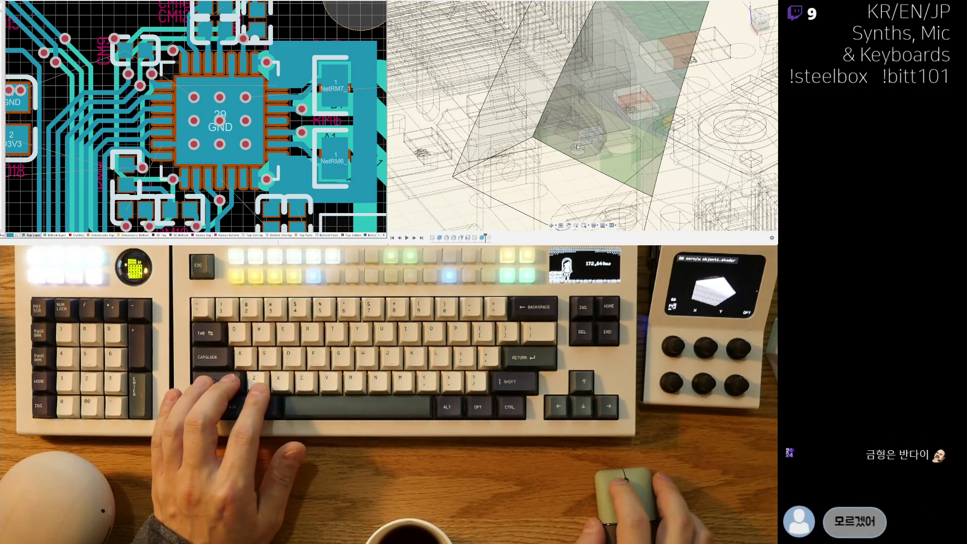
ctrl+scroll(577, 147, down, 6)
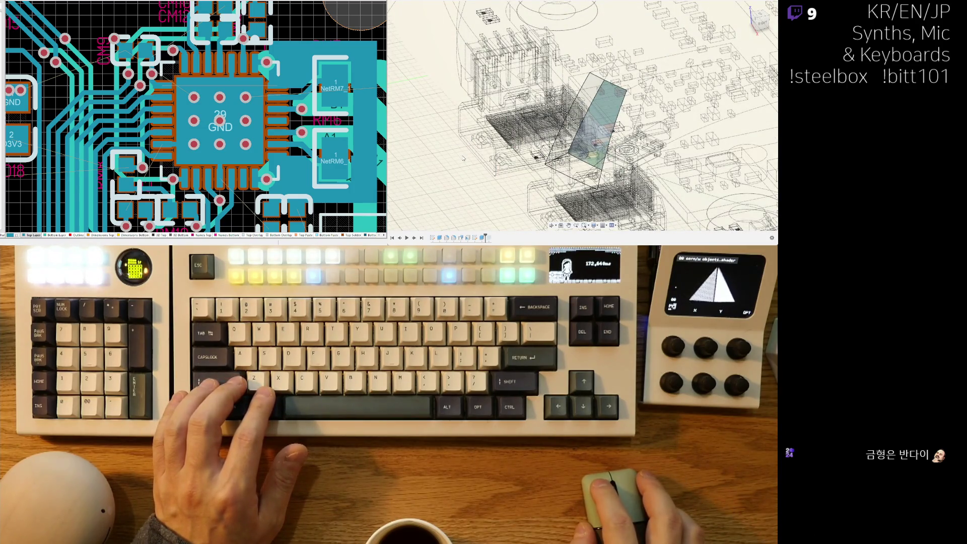
ctrl+scroll(525, 144, up, 6)
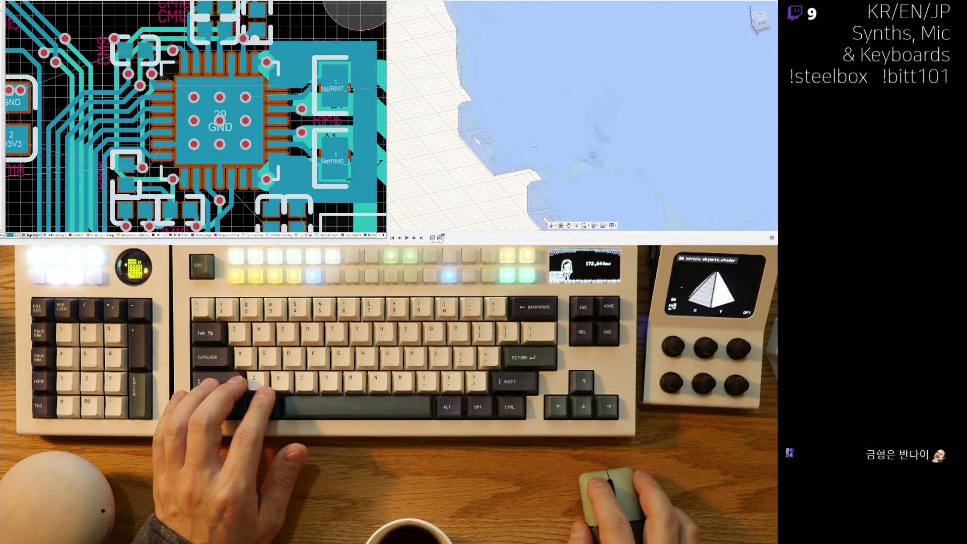
ctrl+scroll(608, 143, down, 6)
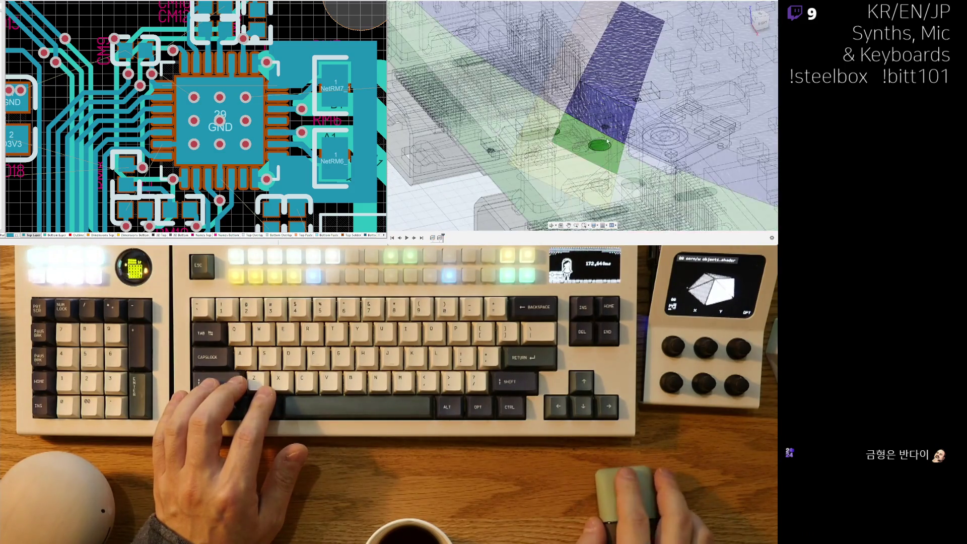
mouse_move(606, 142)
shift+middle_down()
mouse_move(595, 116)
mouse_move(648, 107)
mouse_move(616, 136)
mouse_move(620, 110)
mouse_move(644, 115)
mouse_move(560, 149)
shift+middle_up()
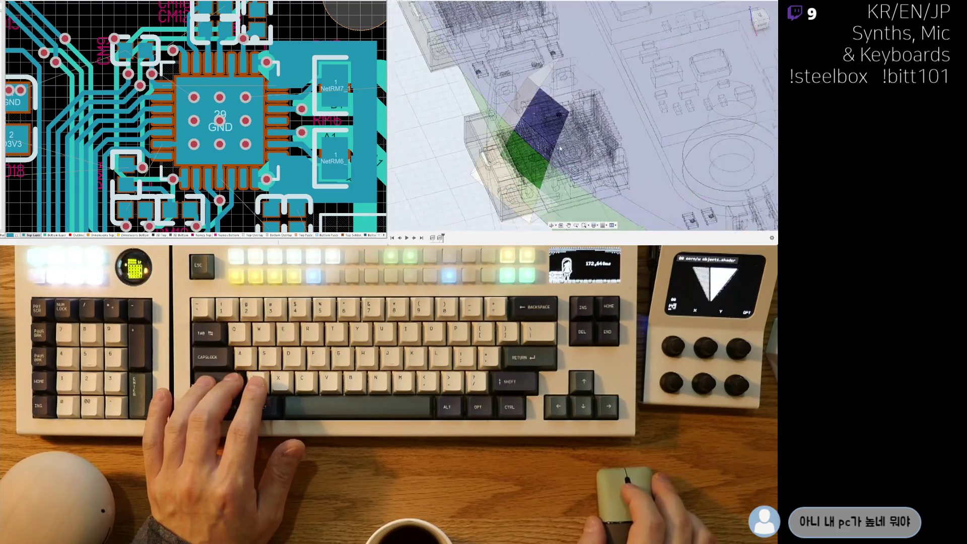
View the round board straight from the top and zoom in on its edge tab component.
scroll(559, 149, down, 8)
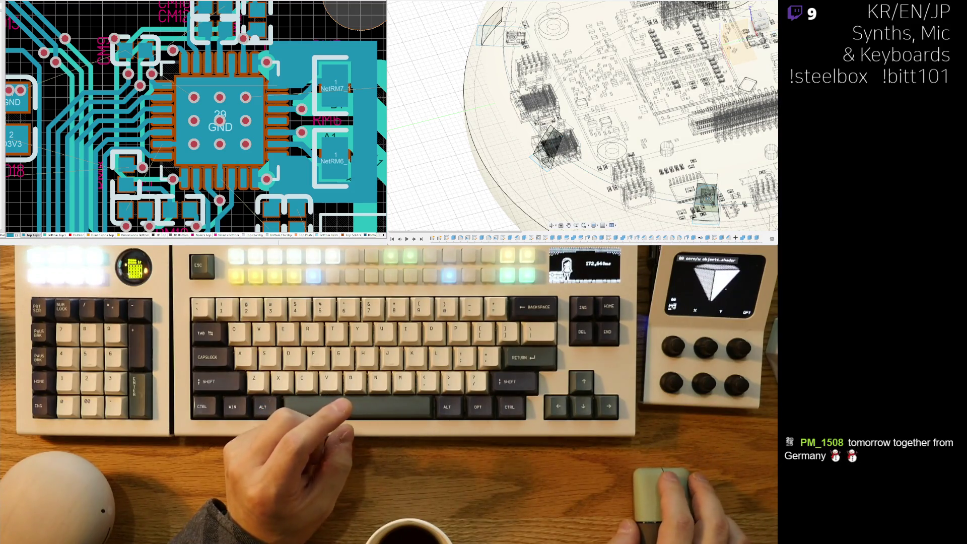
scroll(577, 124, down, 3)
shift+middle_drag(533, 151, 557, 167)
scroll(557, 166, up, 8)
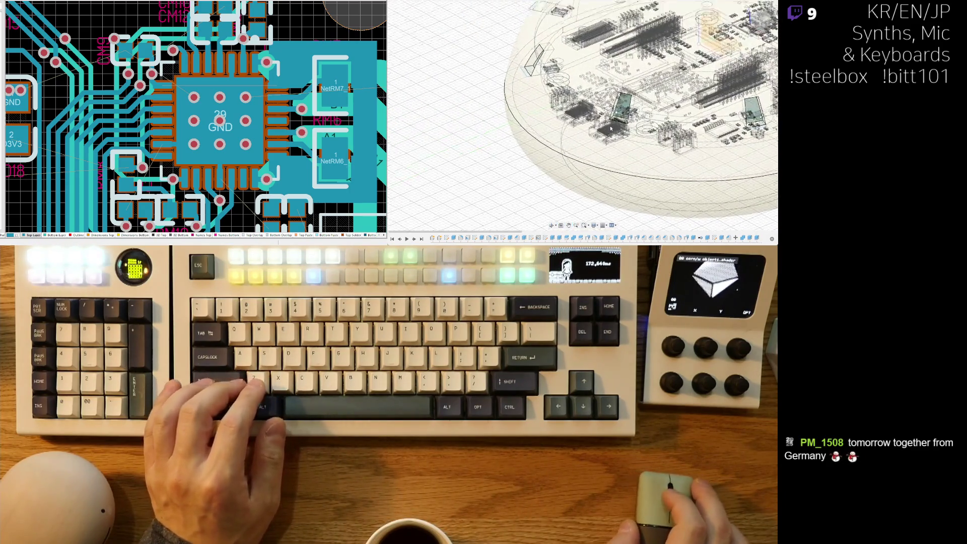
key(t)
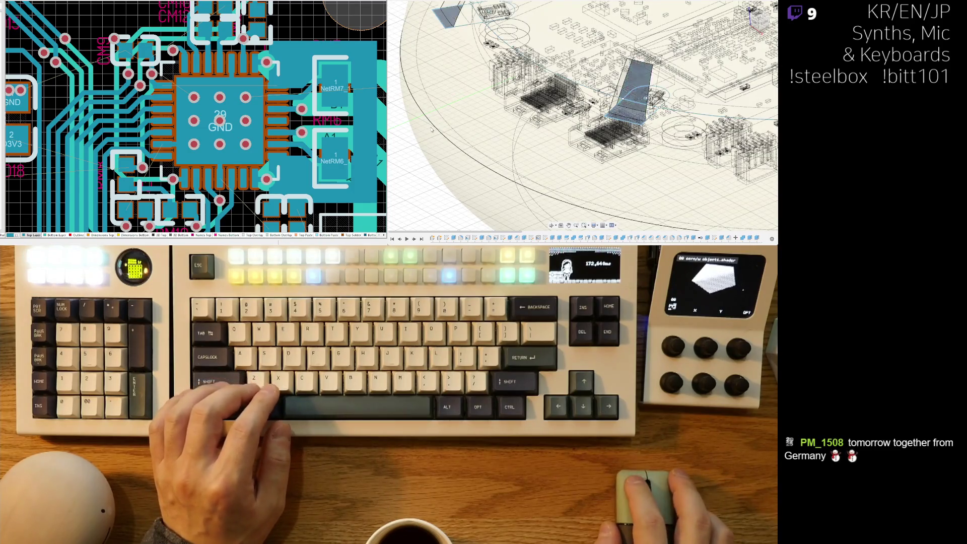
scroll(608, 148, down, 3)
shift+middle_drag(599, 151, 566, 159)
key(z)
scroll(443, 132, up, 3)
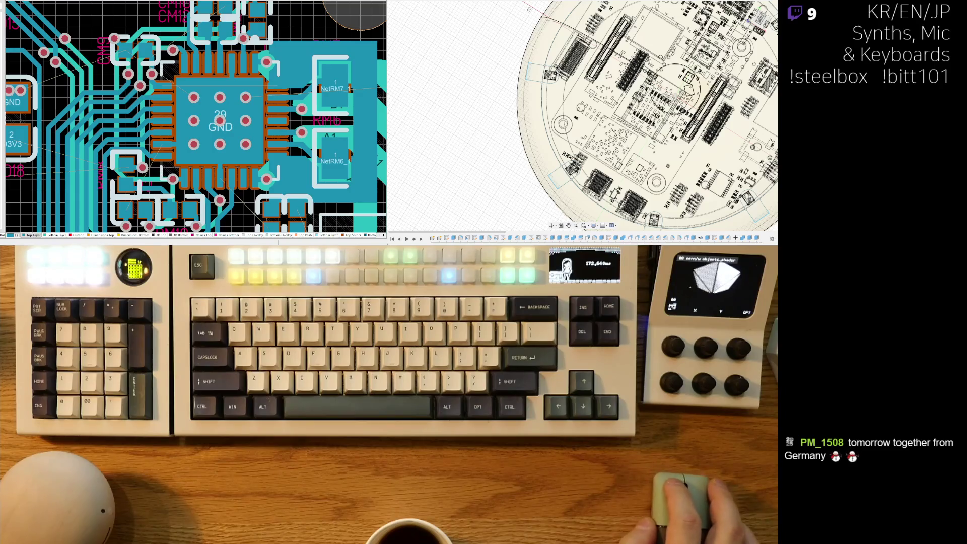
key(z)
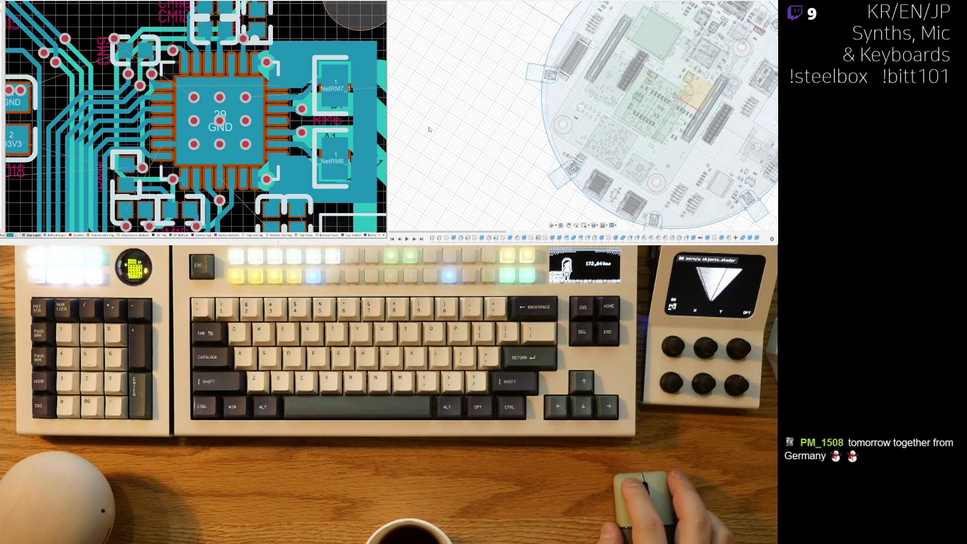
scroll(537, 83, up, 8)
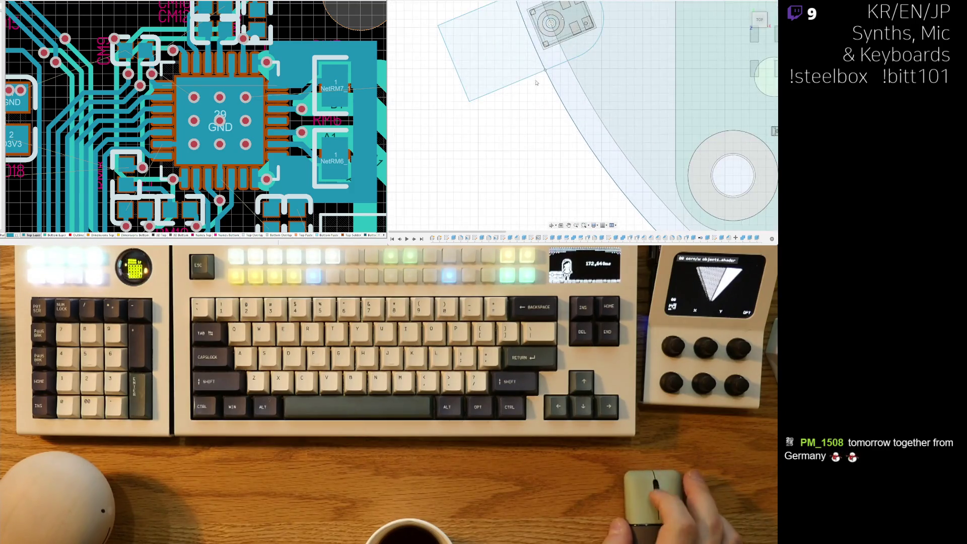
scroll(549, 134, up, 3)
key(c)
click(549, 133)
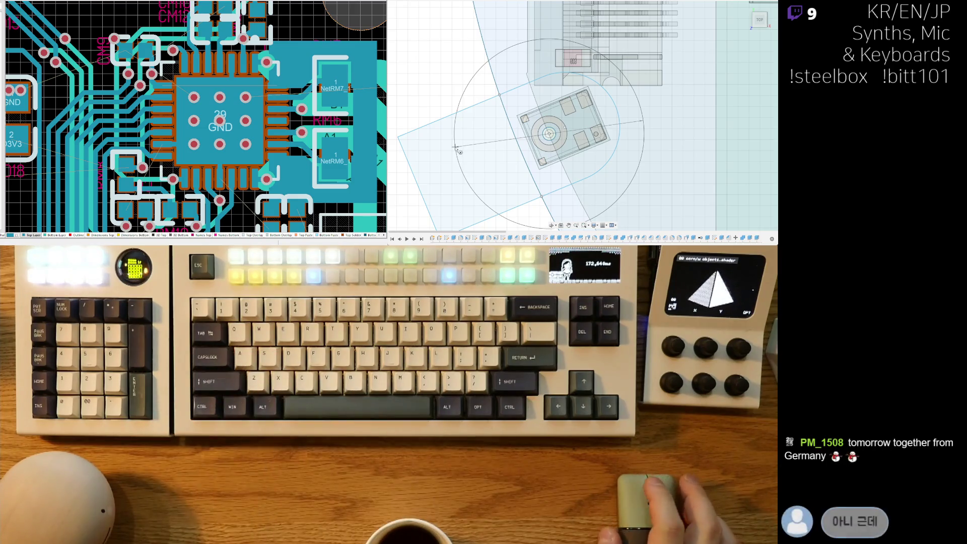
key(Escape)
middle_drag(456, 148, 506, 122)
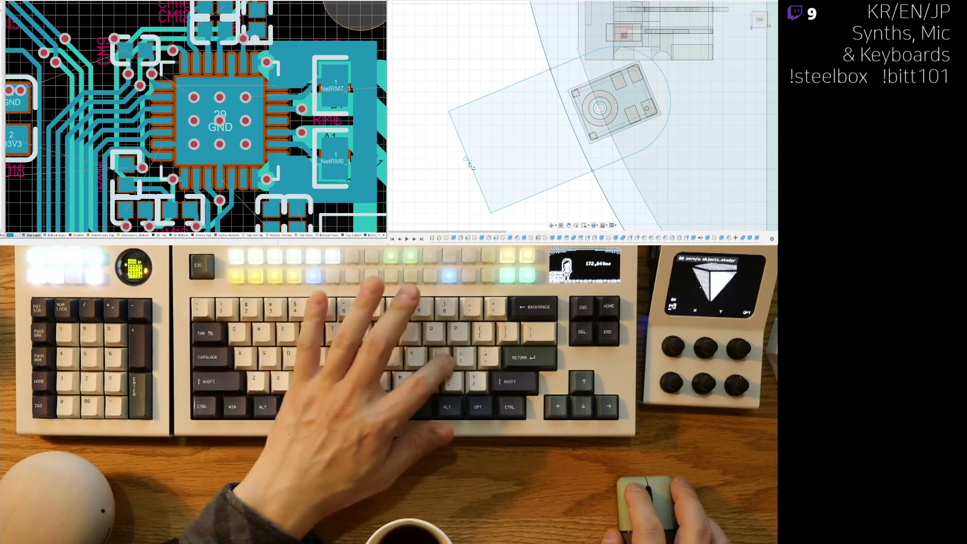
Draw a construction line from the tab's outer end to the component centre.
click(470, 163)
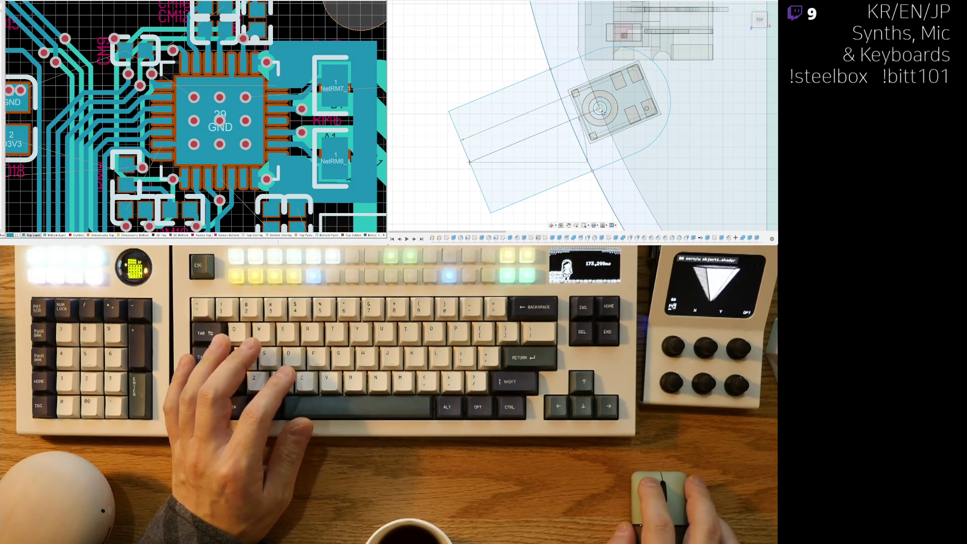
click(599, 108)
scroll(554, 121, up, 1)
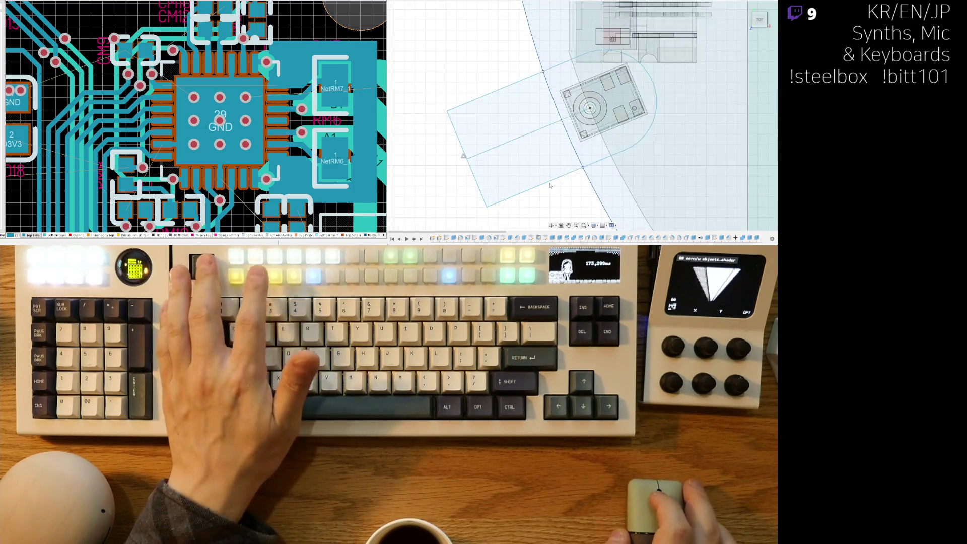
key(x)
scroll(554, 118, down, 2)
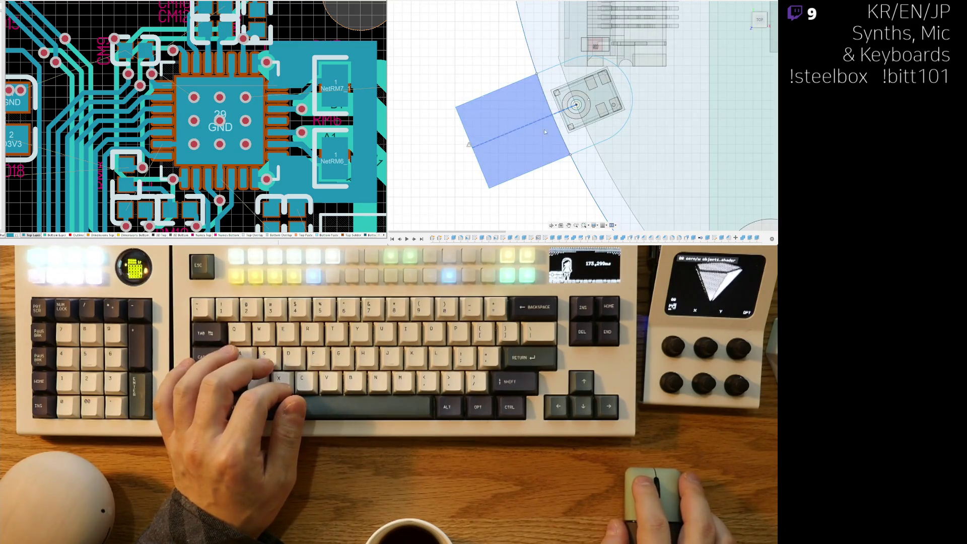
Tilt and zoom the view to inspect the sketch around the component in perspective.
scroll(546, 143, down, 2)
scroll(540, 150, up, 3)
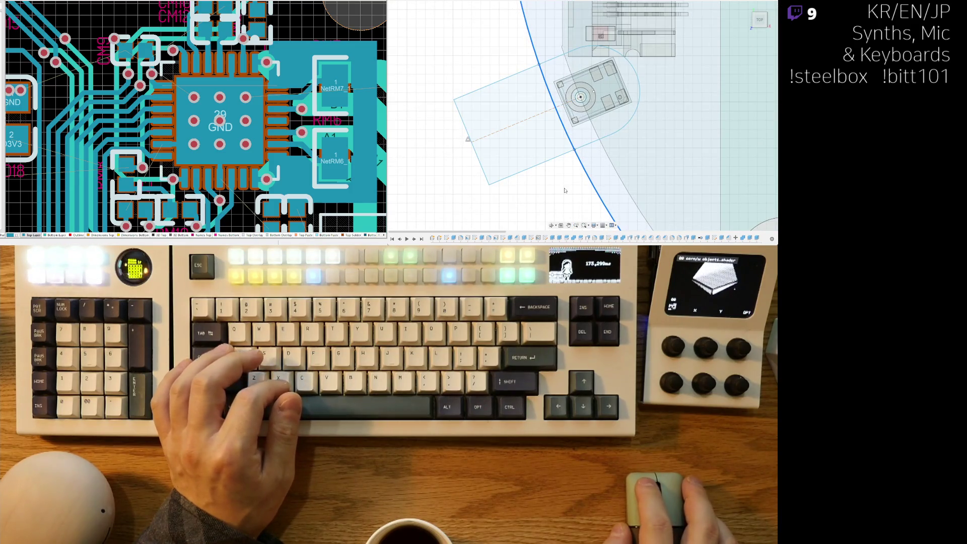
scroll(565, 191, down, 2)
scroll(565, 191, up, 2)
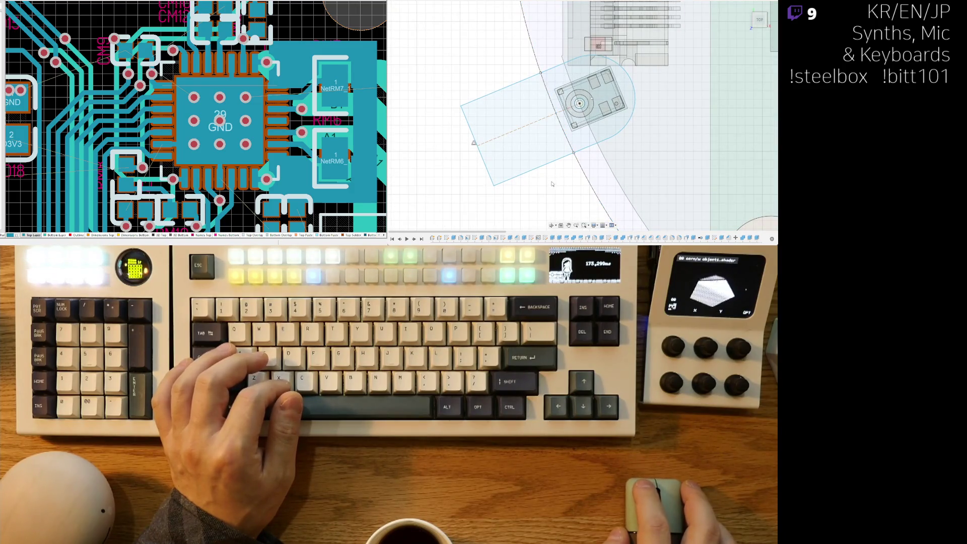
scroll(544, 185, down, 3)
mouse_move(540, 185)
shift+middle_down()
mouse_move(516, 170)
mouse_move(531, 185)
mouse_move(534, 135)
shift+middle_up()
scroll(533, 135, up, 3)
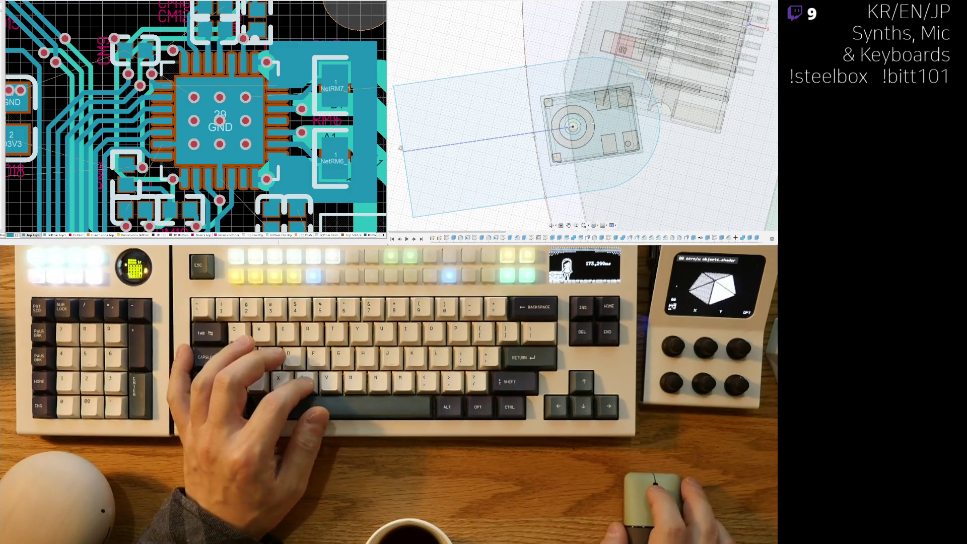
scroll(532, 135, up, 2)
scroll(542, 192, down, 5)
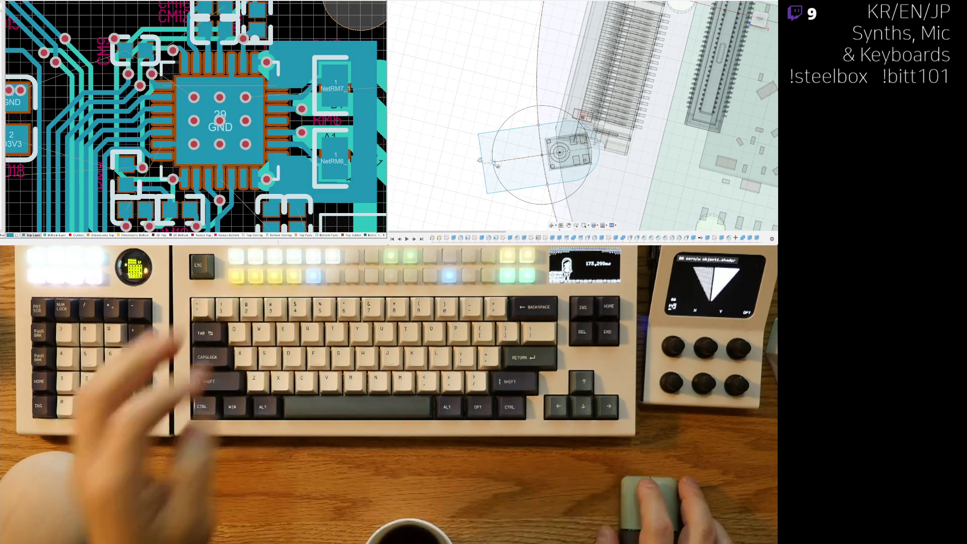
Give the circle around the component an 8 mm diameter.
text(8)
key(Return)
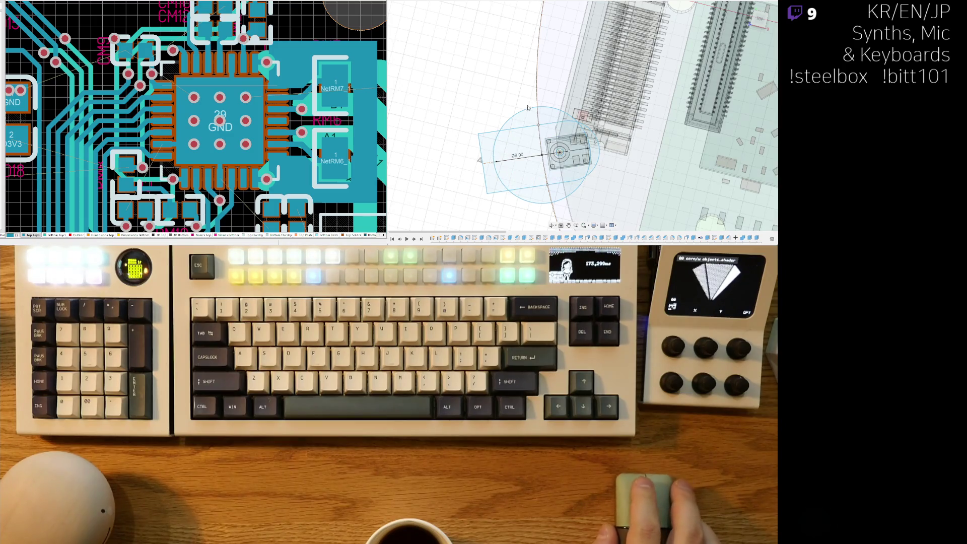
scroll(523, 153, down, 10)
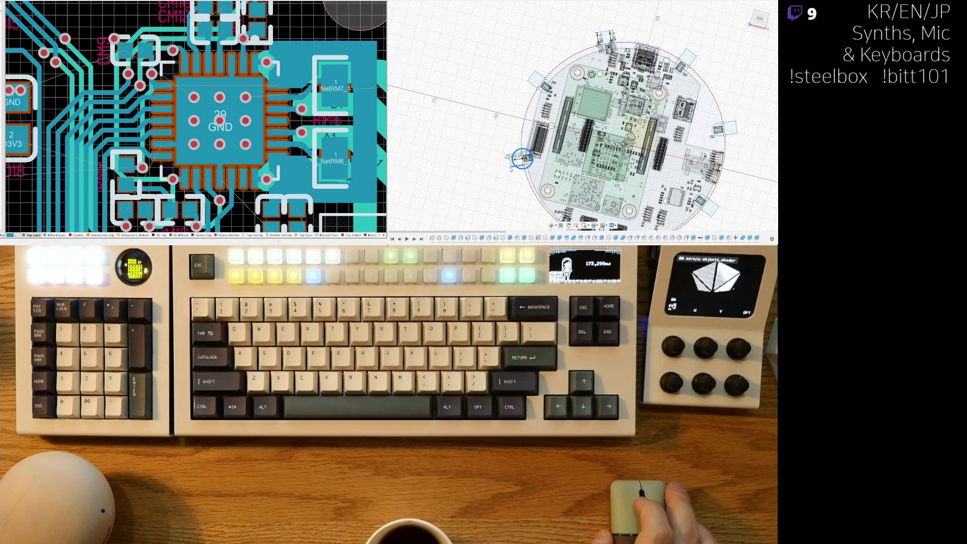
scroll(509, 169, up, 5)
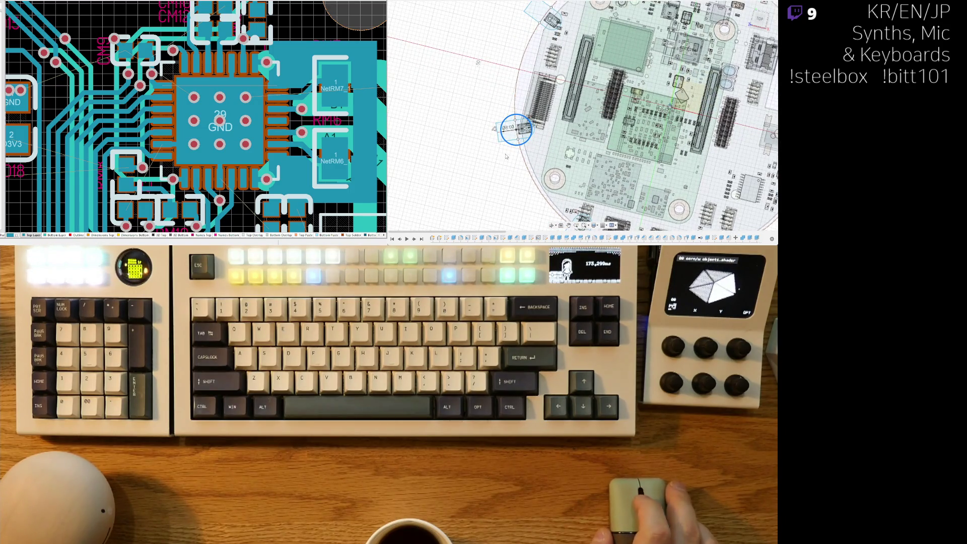
scroll(507, 155, up, 3)
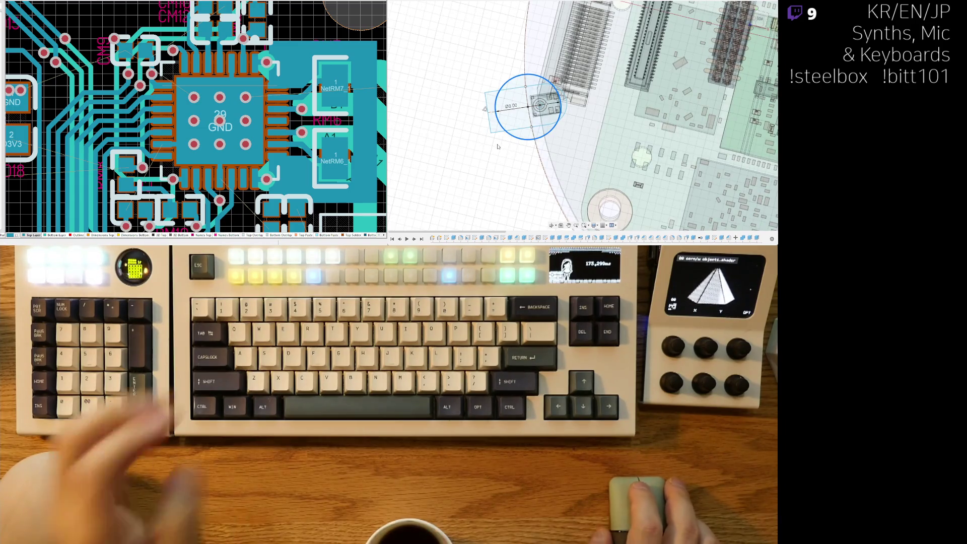
Zoom in closely on the left-edge component's half-round cutout sketch with its 8.00 dimension.
scroll(506, 149, up, 2)
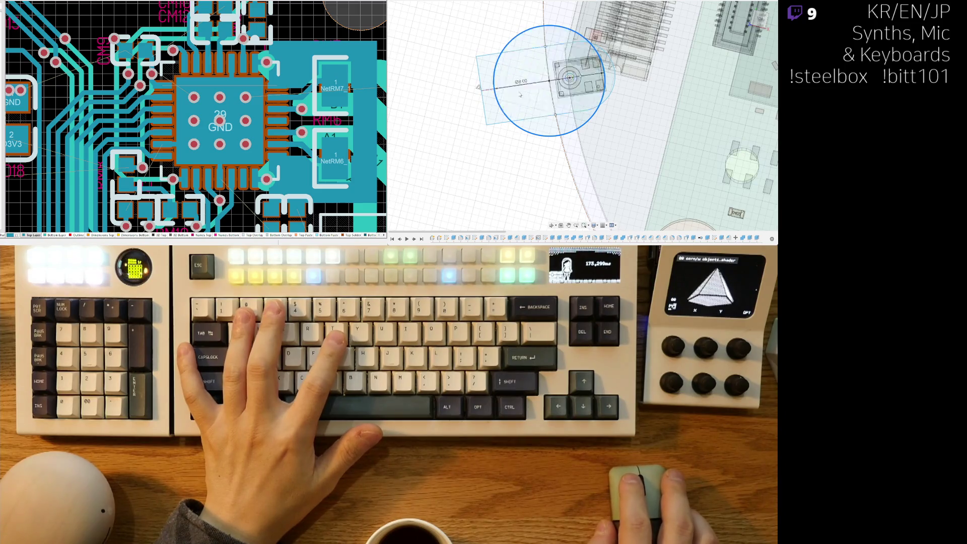
scroll(510, 152, down, 2)
scroll(547, 90, up, 2)
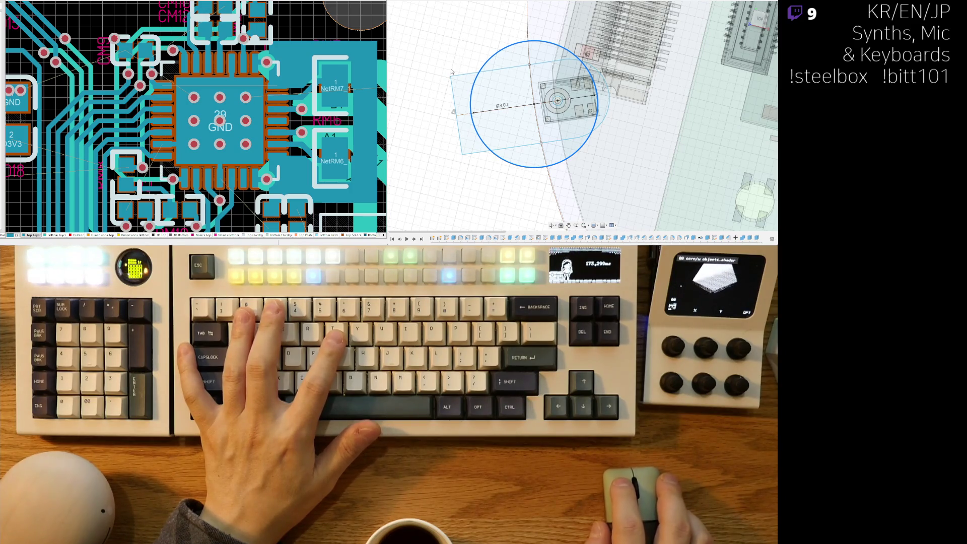
scroll(461, 74, down, 3)
scroll(634, 106, up, 3)
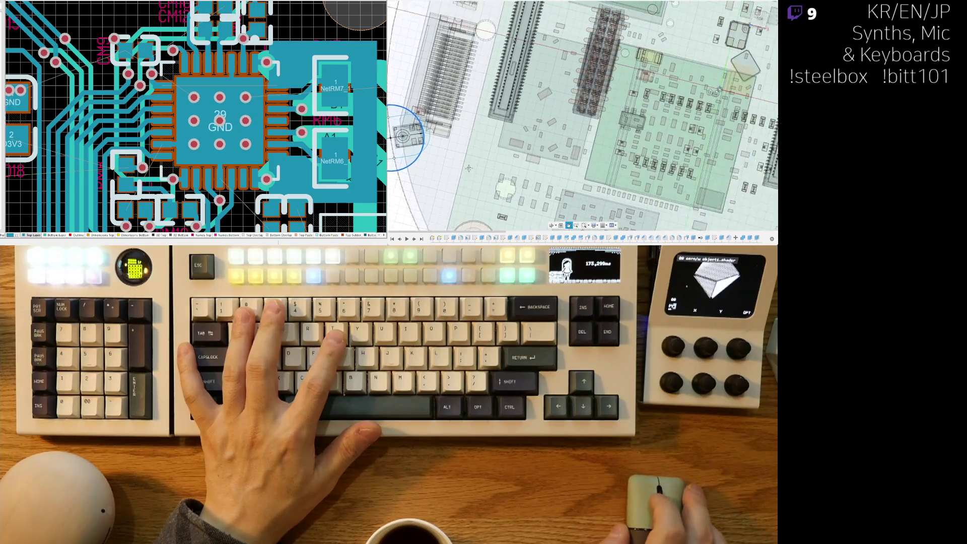
scroll(664, 58, down, 3)
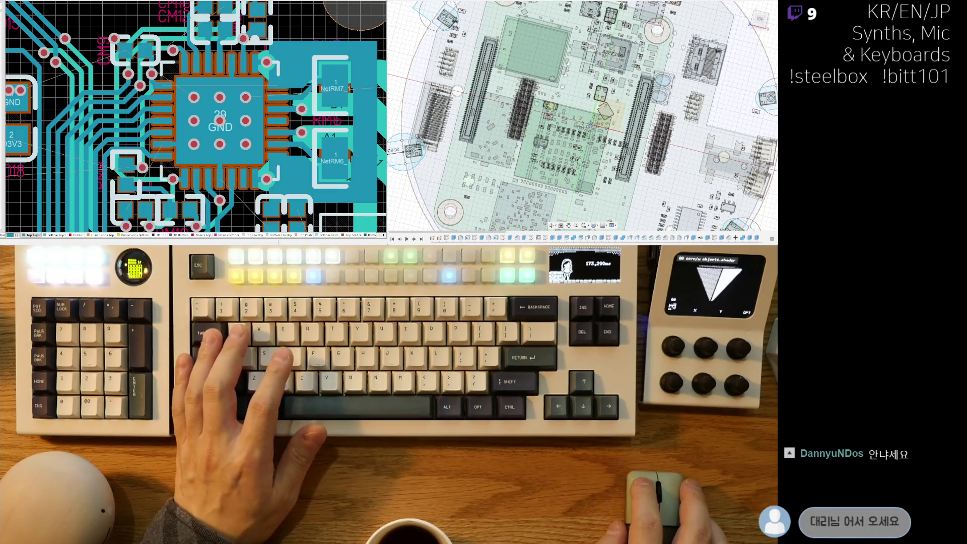
scroll(504, 141, up, 5)
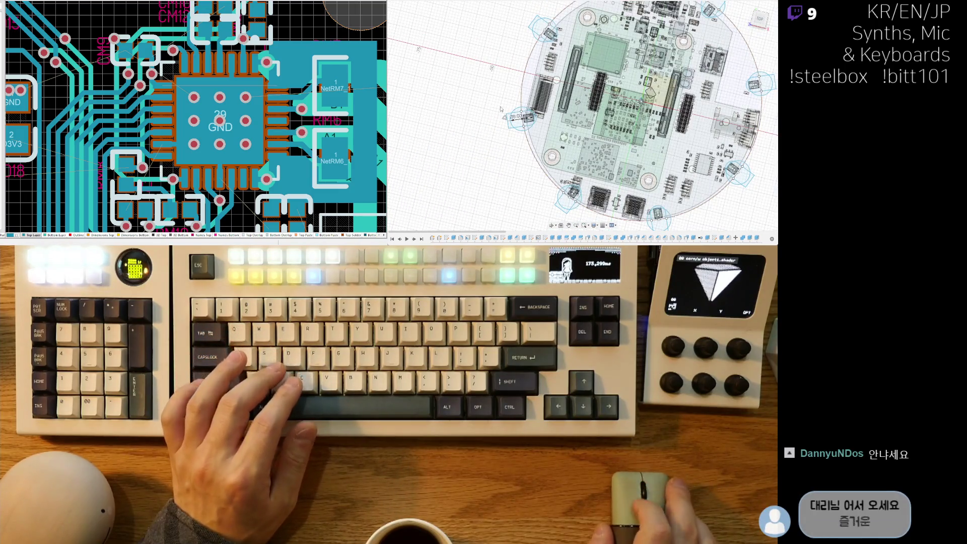
scroll(514, 112, up, 3)
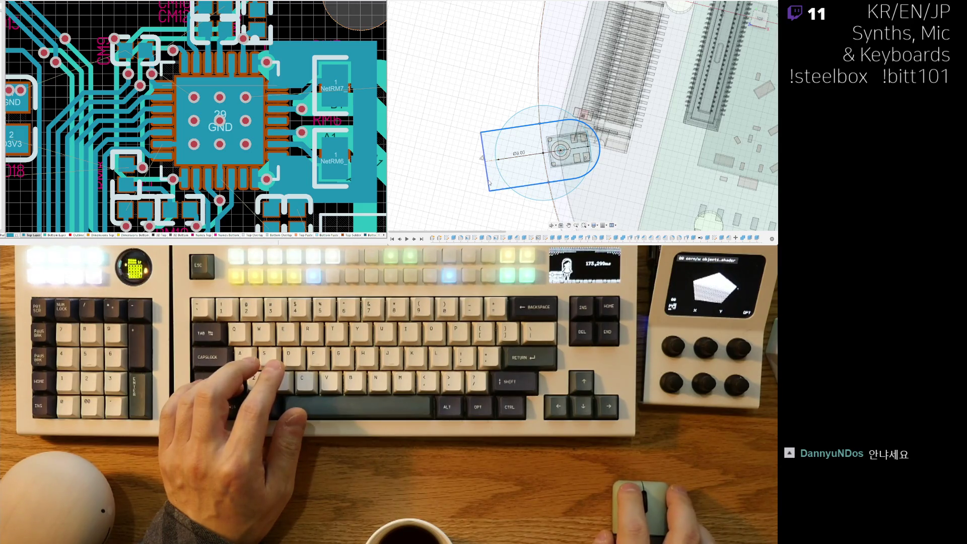
Open the left-edge component's cutout sketch for editing.
scroll(491, 183, down, 5)
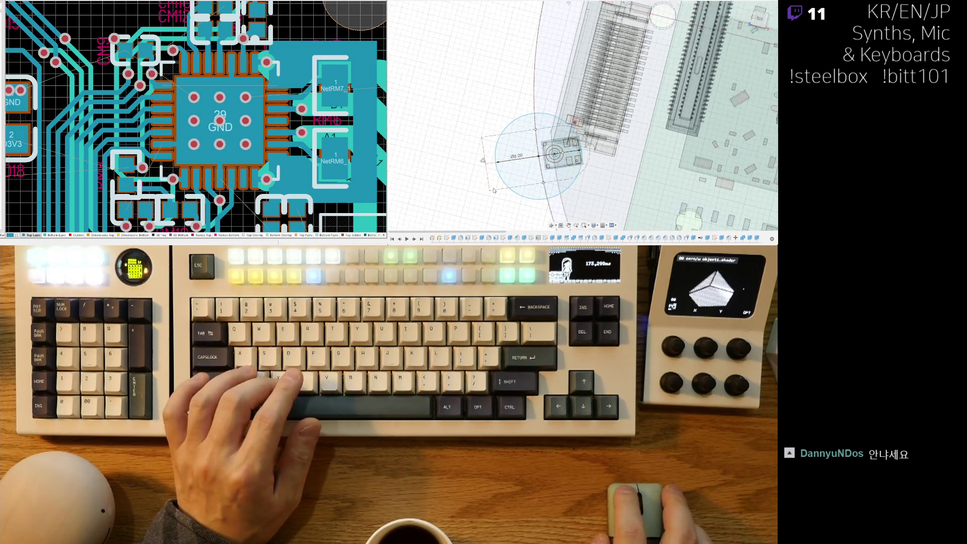
scroll(534, 166, up, 5)
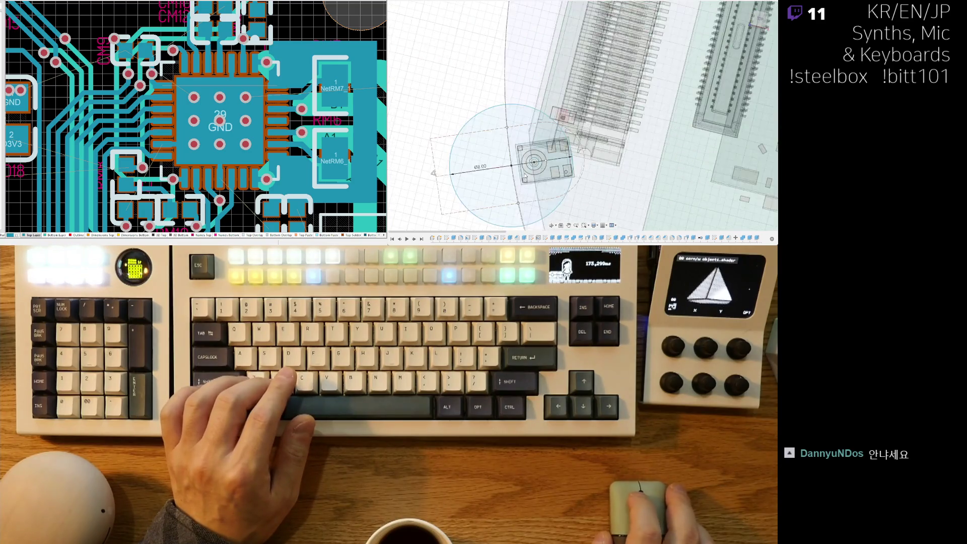
shift+middle_drag(569, 115, 549, 101)
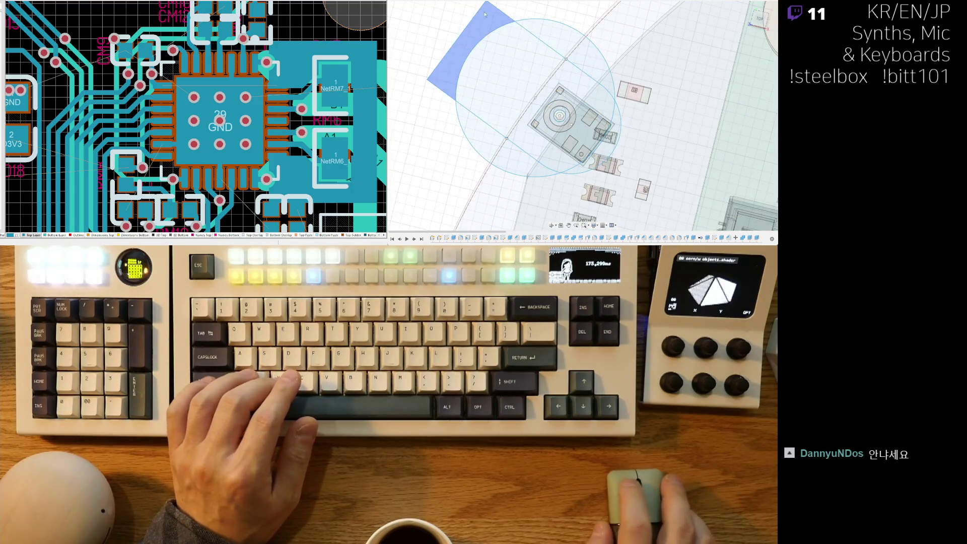
click(481, 111)
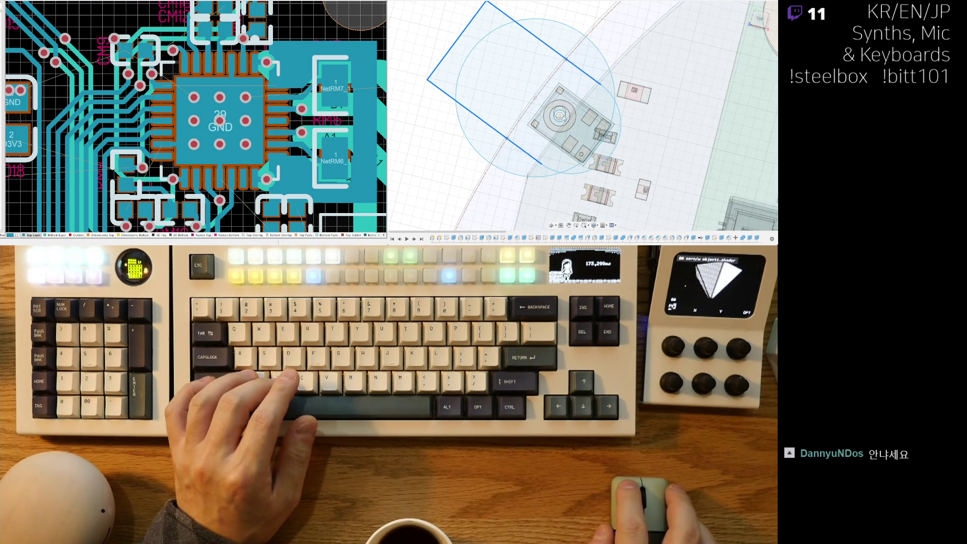
scroll(610, 95, down, 4)
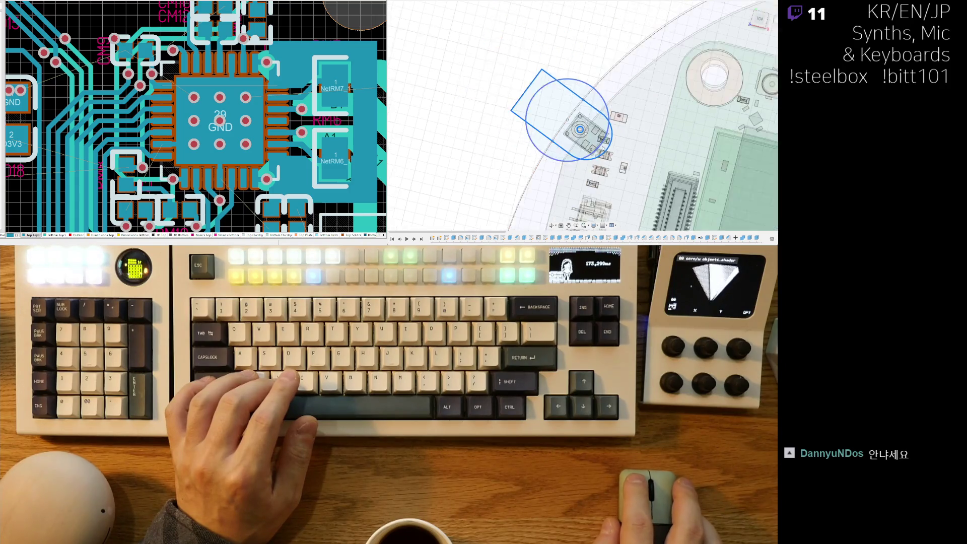
double_click(572, 74)
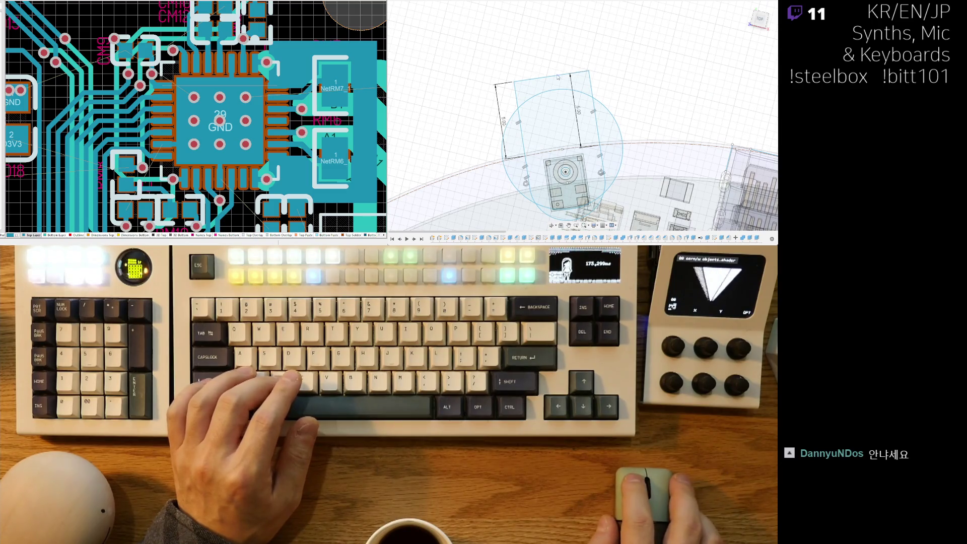
click(541, 99)
scroll(542, 99, up, 3)
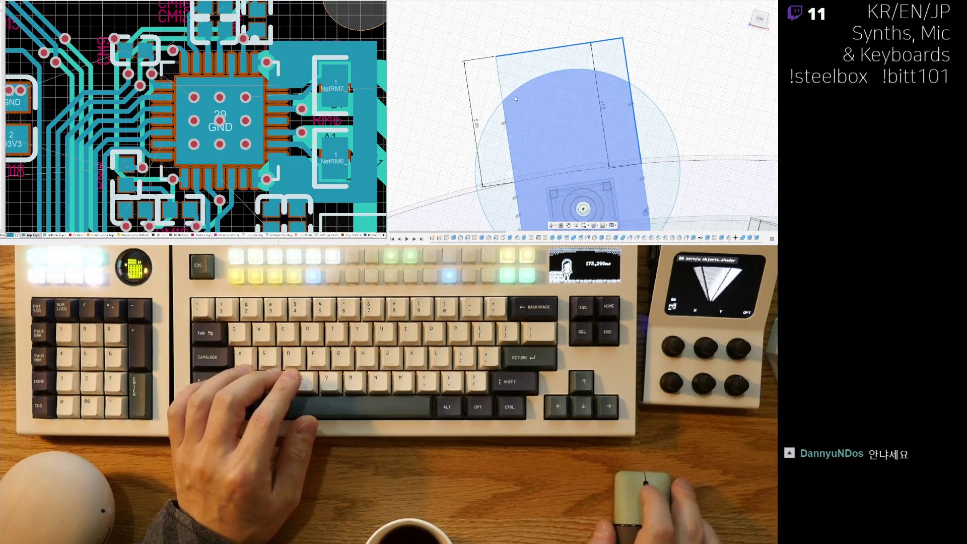
Pan and zoom around the board to recentre on the component's cutout.
middle_drag(514, 222, 514, 131)
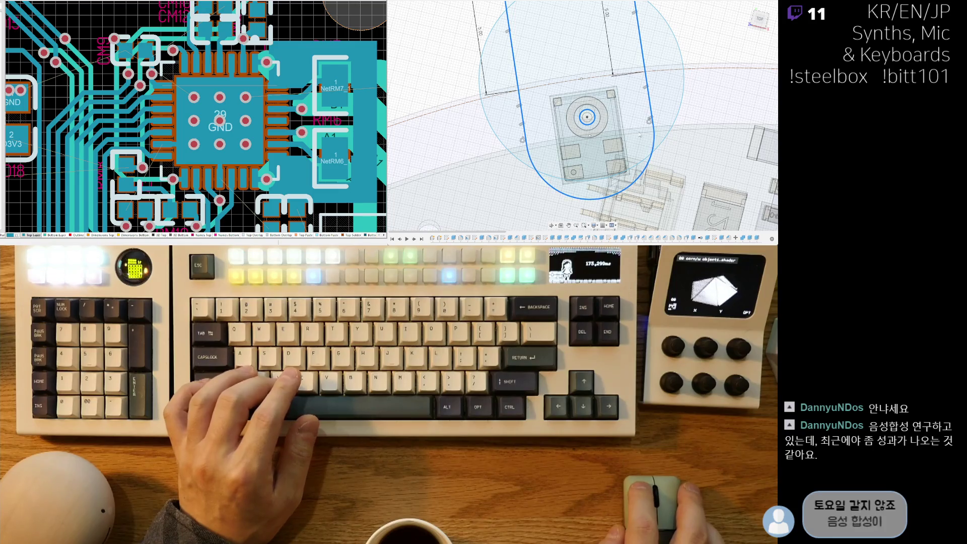
scroll(678, 66, down, 3)
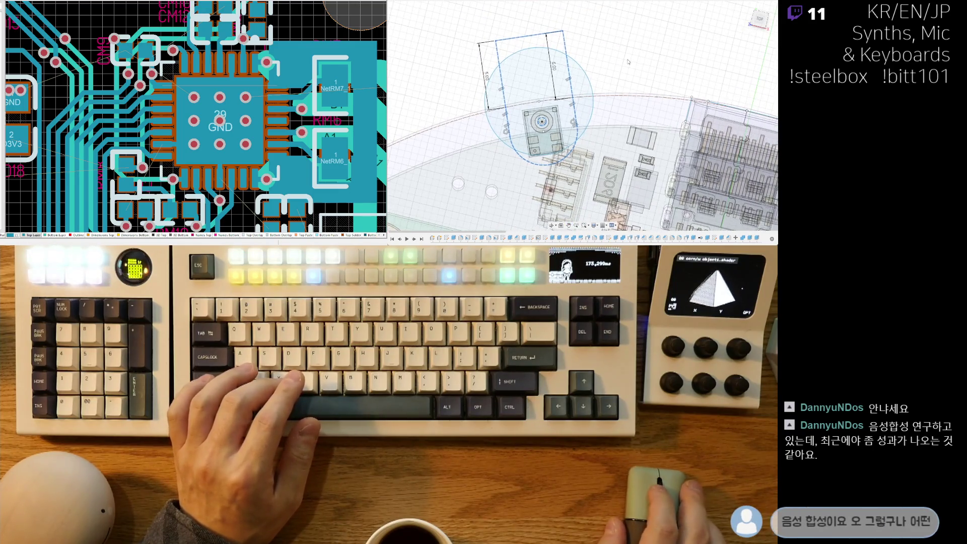
mouse_move(678, 66)
middle_down()
mouse_move(592, 136)
mouse_move(499, 35)
middle_up()
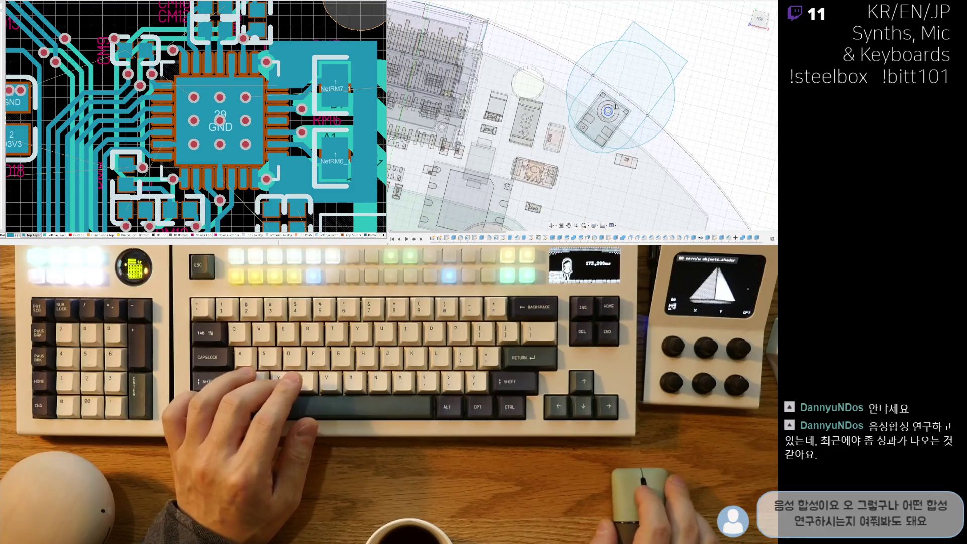
scroll(498, 36, up, 3)
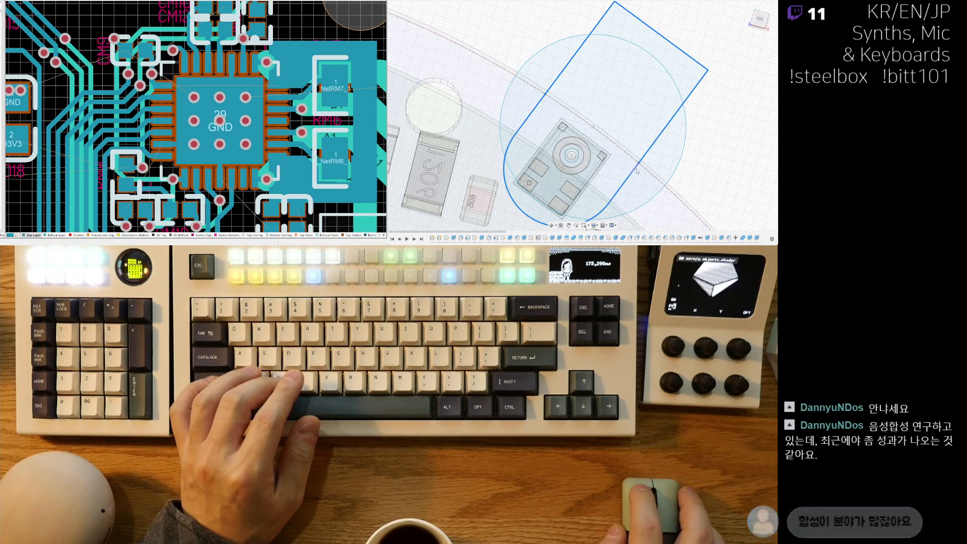
middle_drag(641, 197, 606, 147)
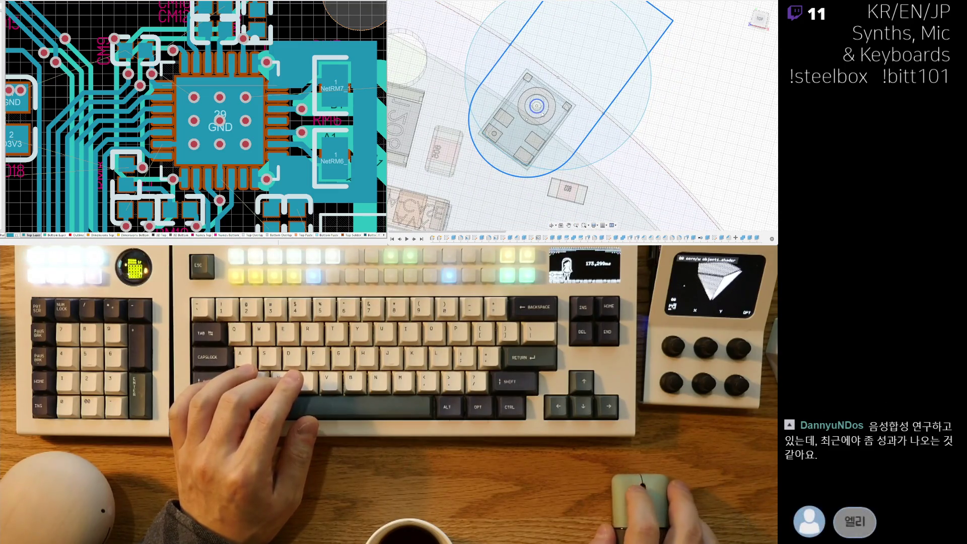
scroll(542, 113, down, 8)
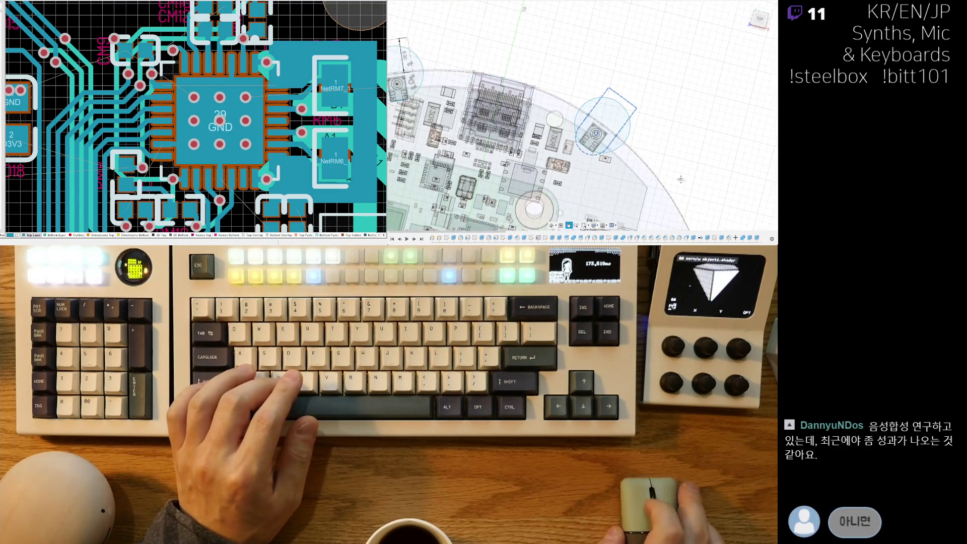
scroll(637, 153, up, 5)
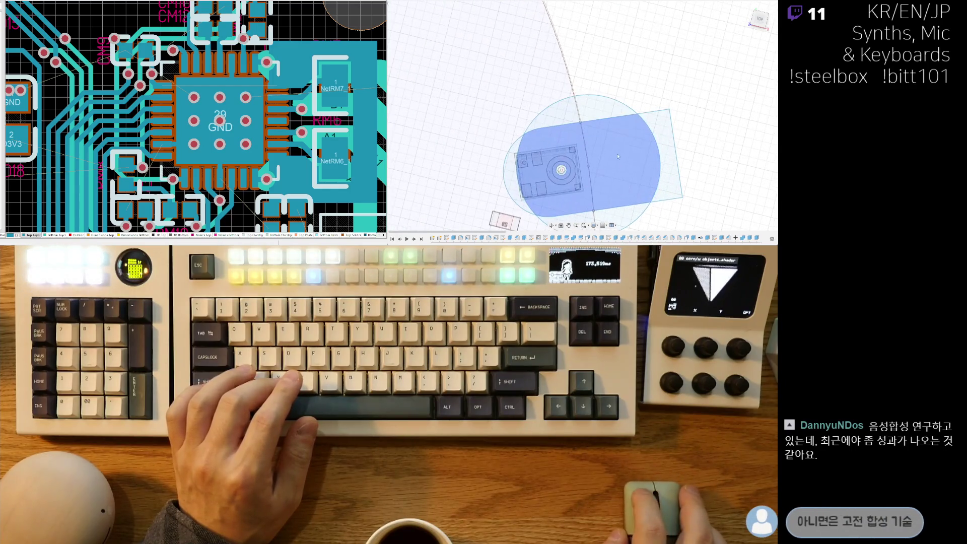
Convert the rectangle's top and short left edges to construction lines.
click(639, 115)
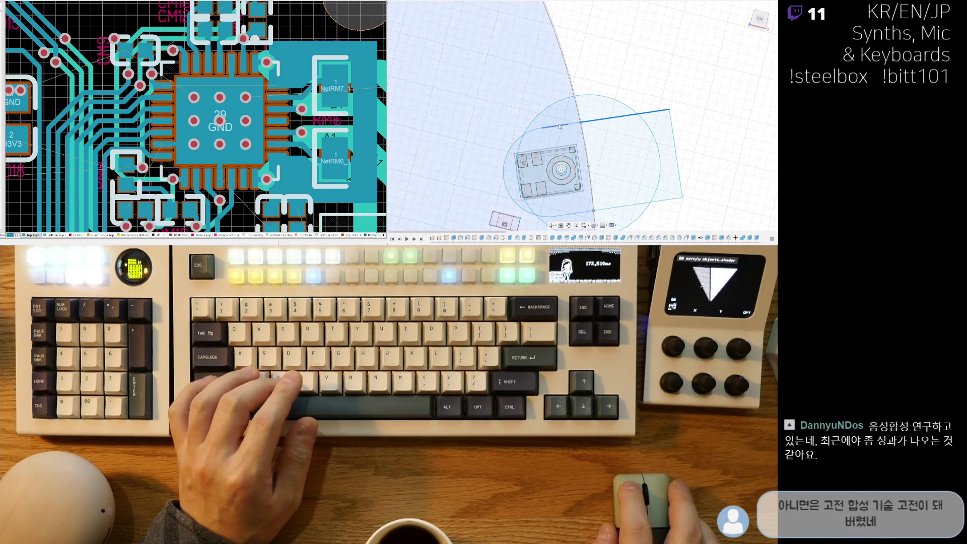
click(572, 125)
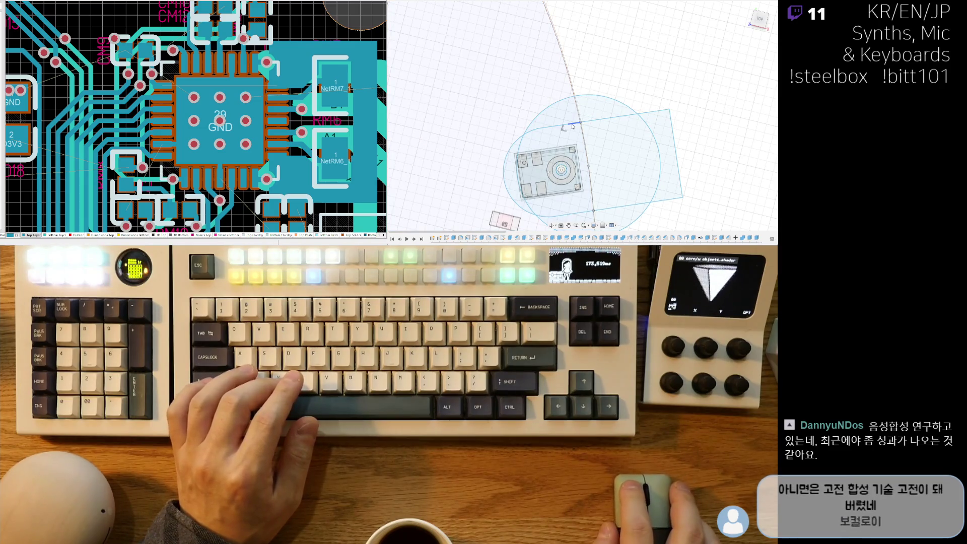
shift+click(649, 113)
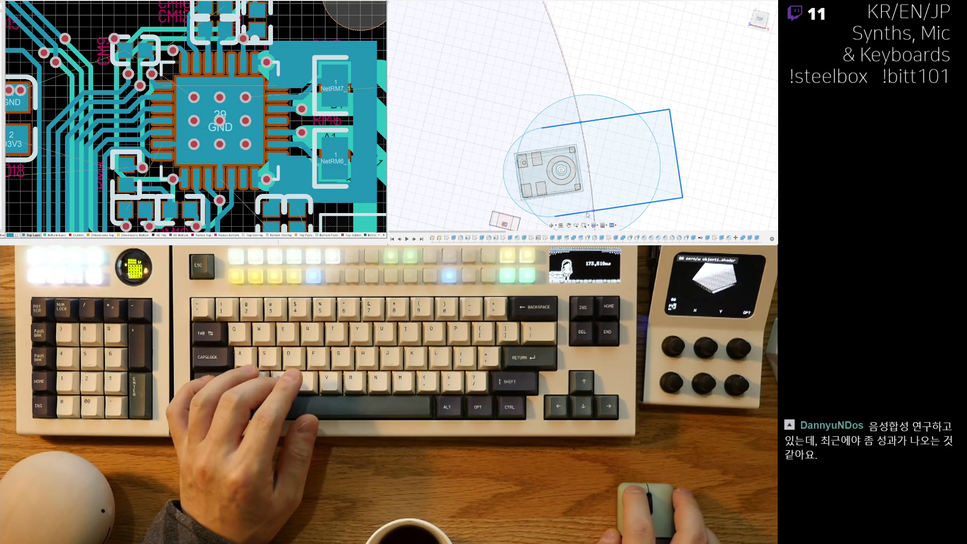
key(x)
scroll(673, 205, down, 3)
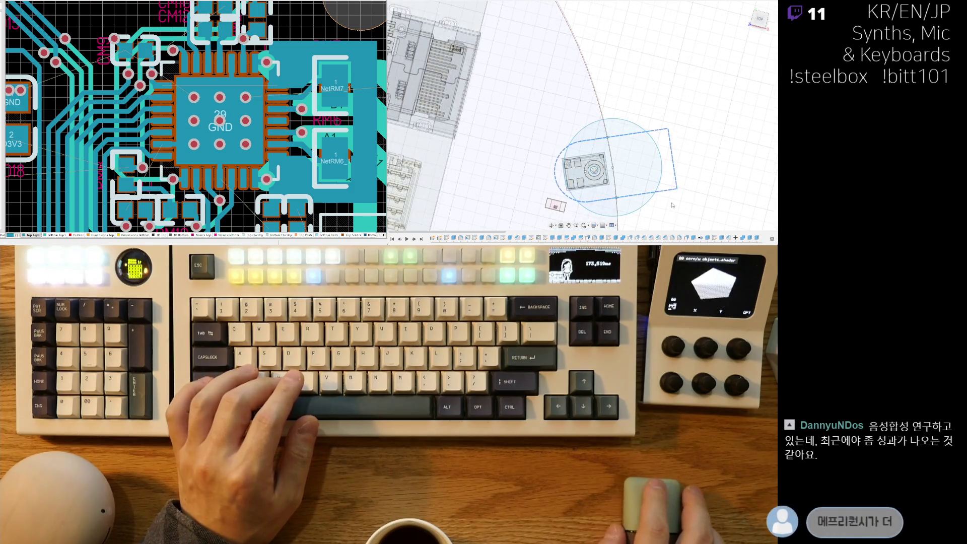
Zoom out over the board, then zoom in on the next edge component with a solid outline.
scroll(672, 205, down, 4)
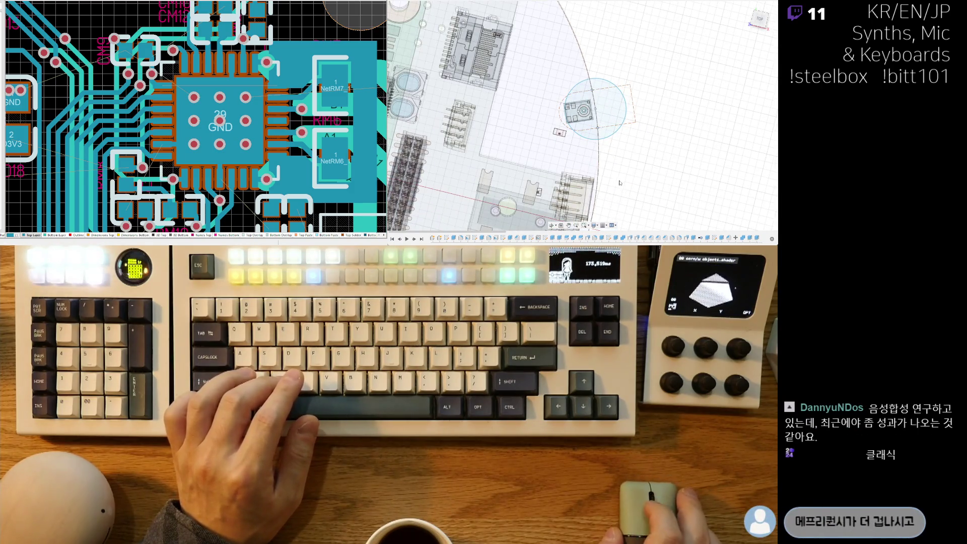
scroll(620, 182, down, 5)
scroll(597, 70, up, 10)
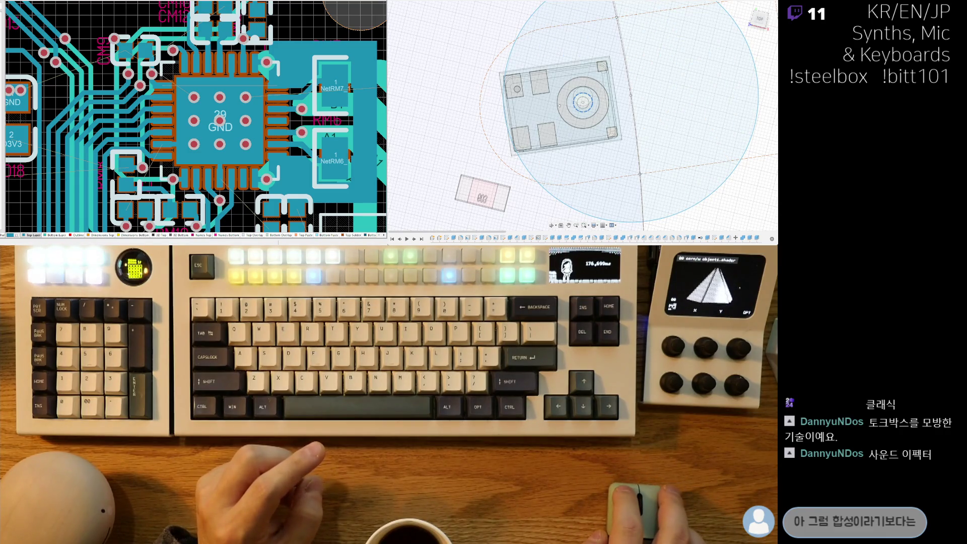
scroll(616, 117, down, 3)
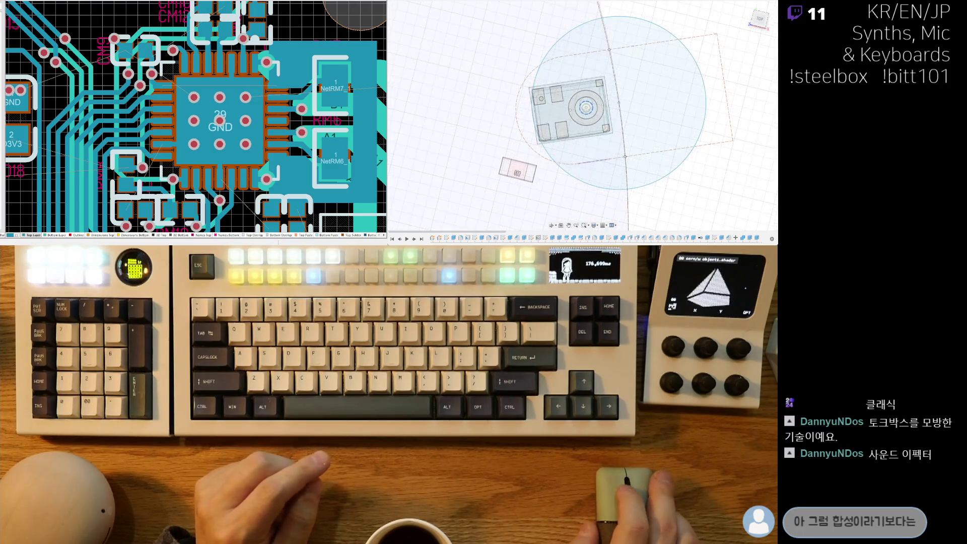
scroll(595, 196, down, 6)
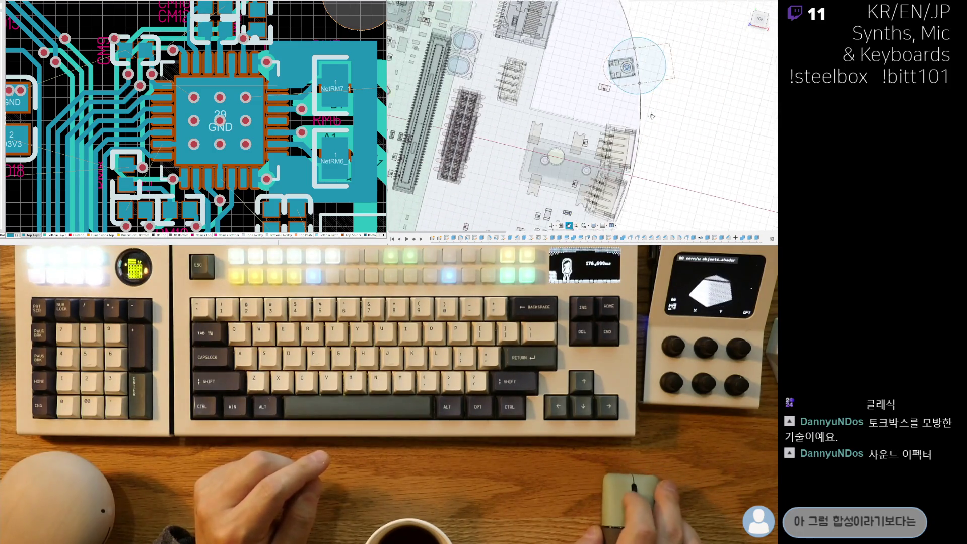
scroll(643, 202, up, 5)
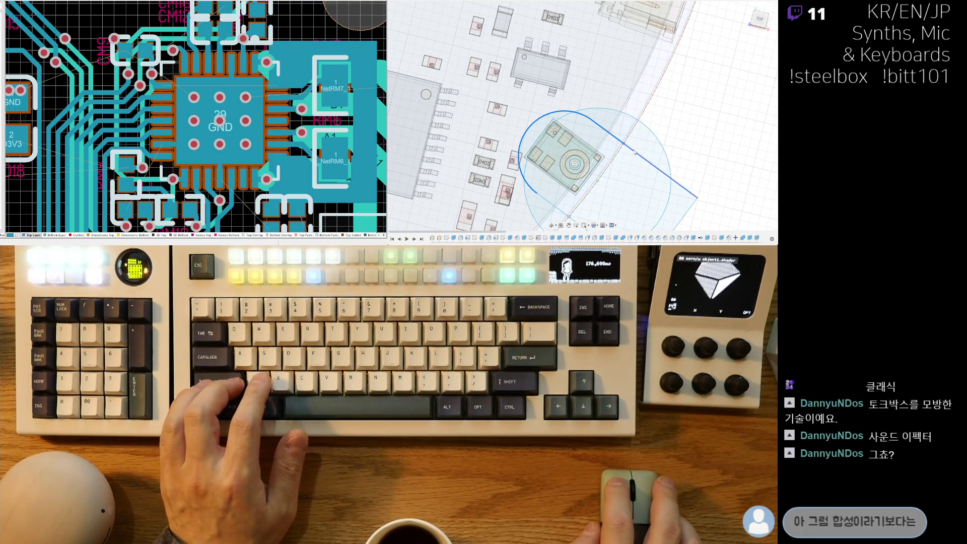
middle_drag(612, 185, 594, 115)
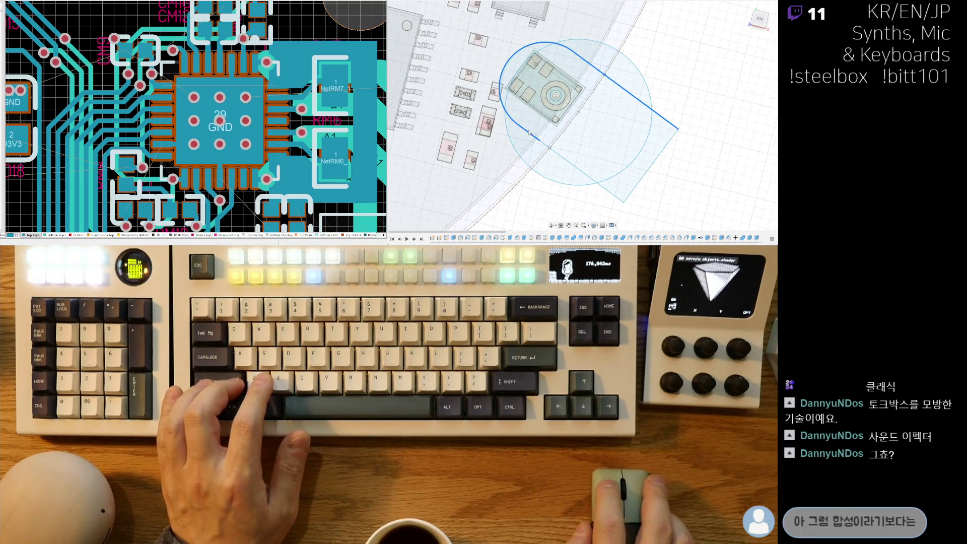
double_click(653, 167)
key(x)
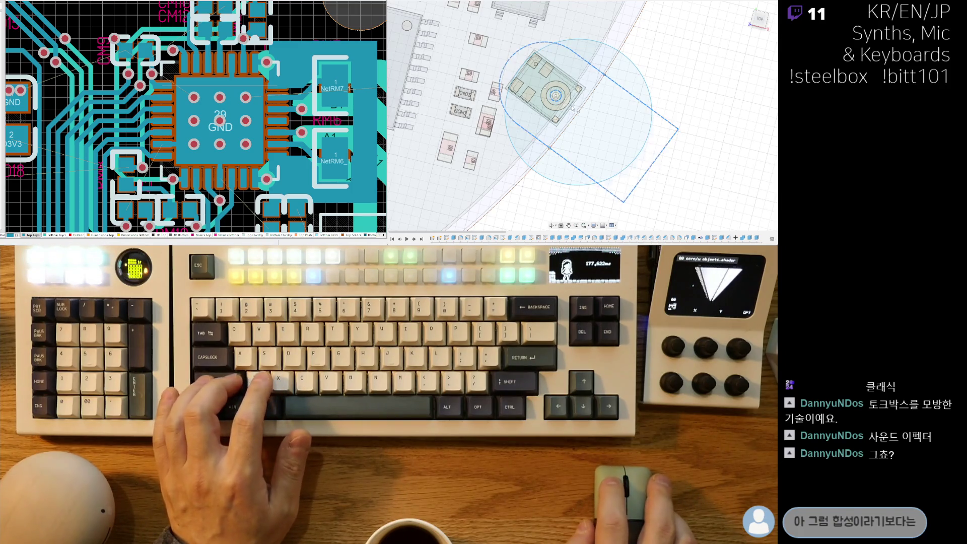
scroll(573, 107, down, 5)
middle_drag(567, 128, 645, 103)
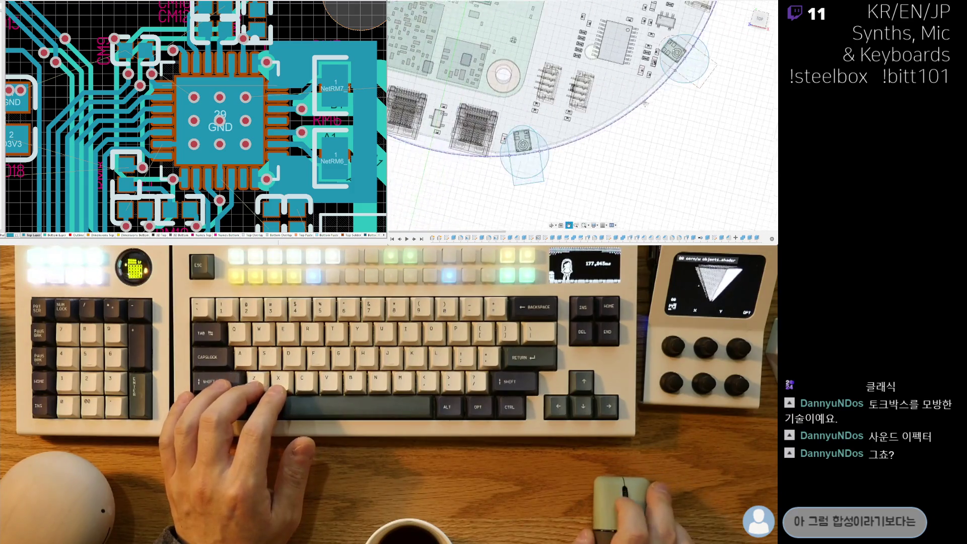
scroll(483, 136, up, 3)
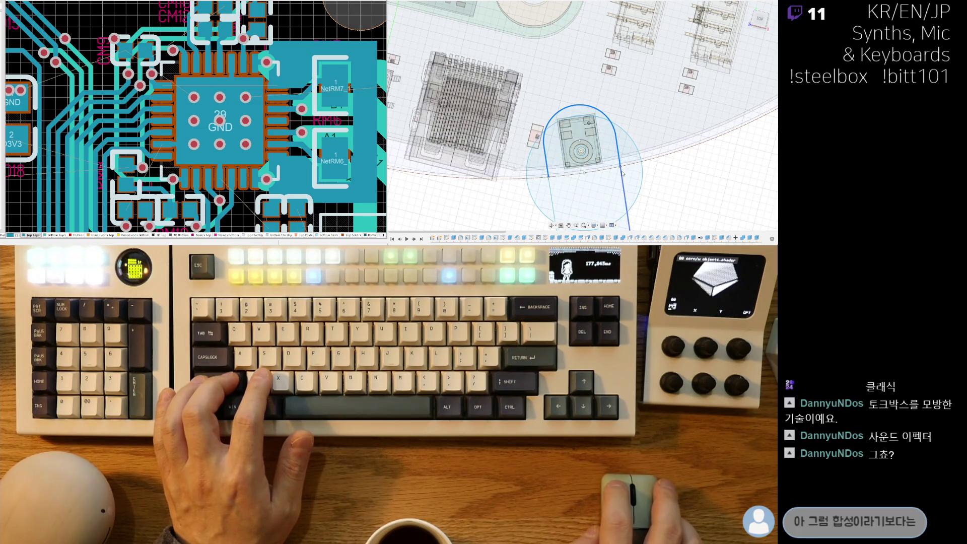
click(574, 221)
middle_drag(566, 226, 571, 158)
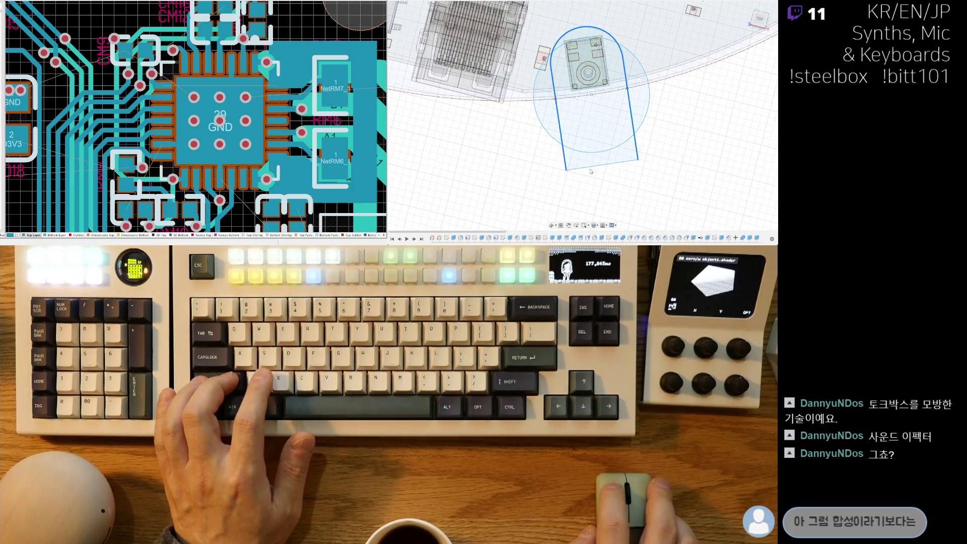
scroll(556, 151, up, 4)
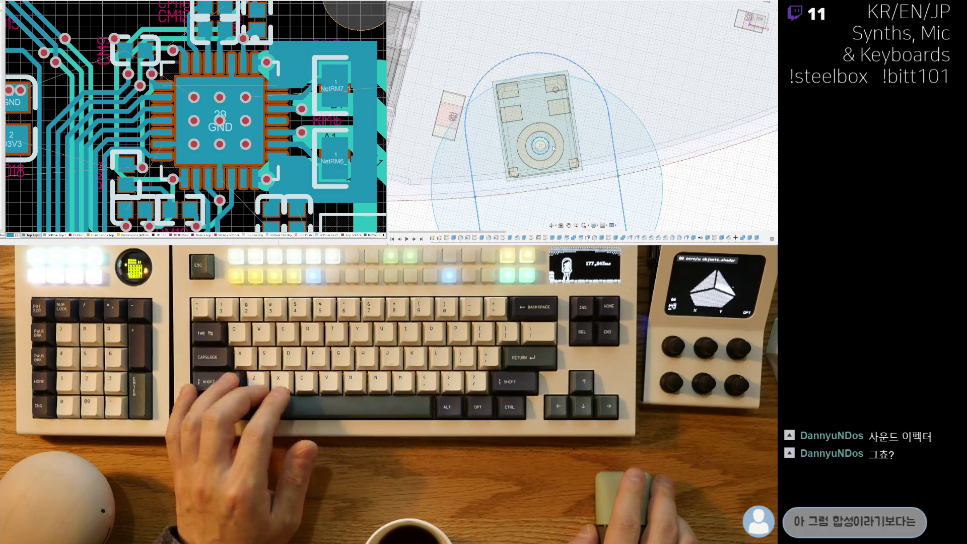
scroll(650, 160, down, 5)
mouse_move(420, 121)
middle_down()
mouse_move(559, 169)
mouse_move(572, 194)
middle_up()
scroll(541, 173, up, 3)
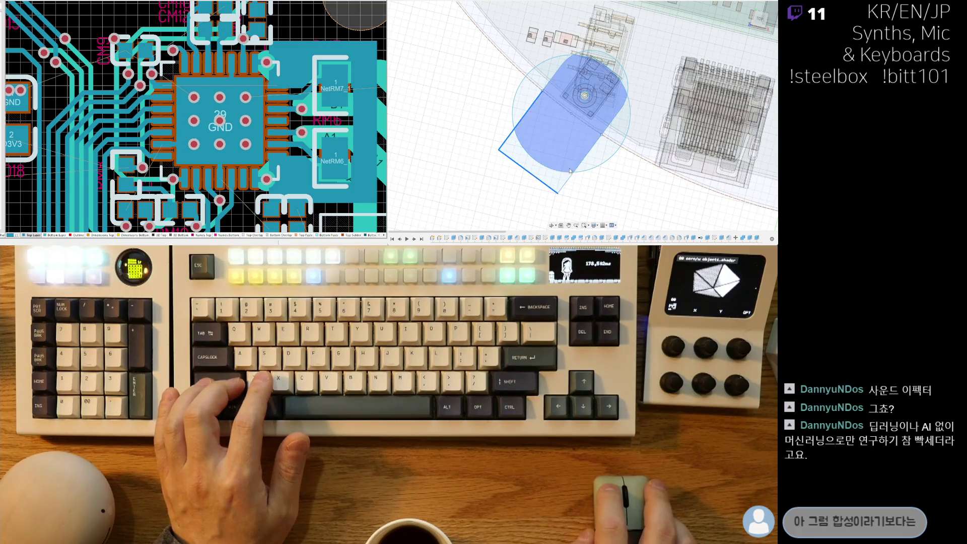
scroll(555, 73, up, 3)
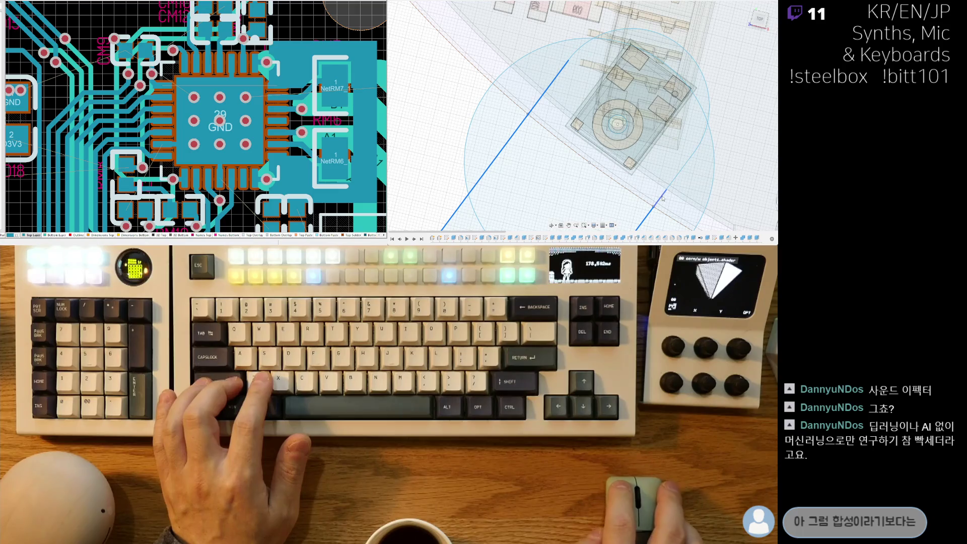
middle_drag(669, 104, 595, 126)
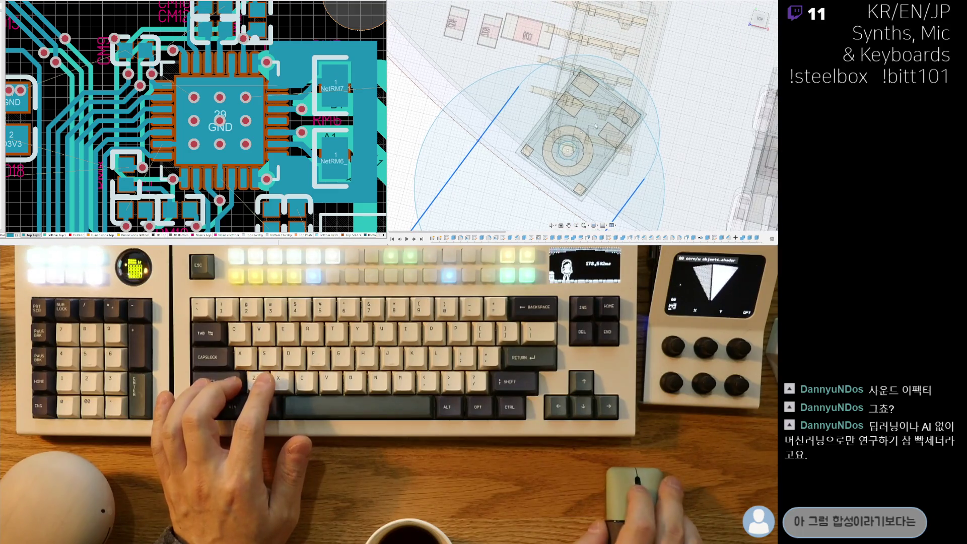
scroll(553, 64, down, 5)
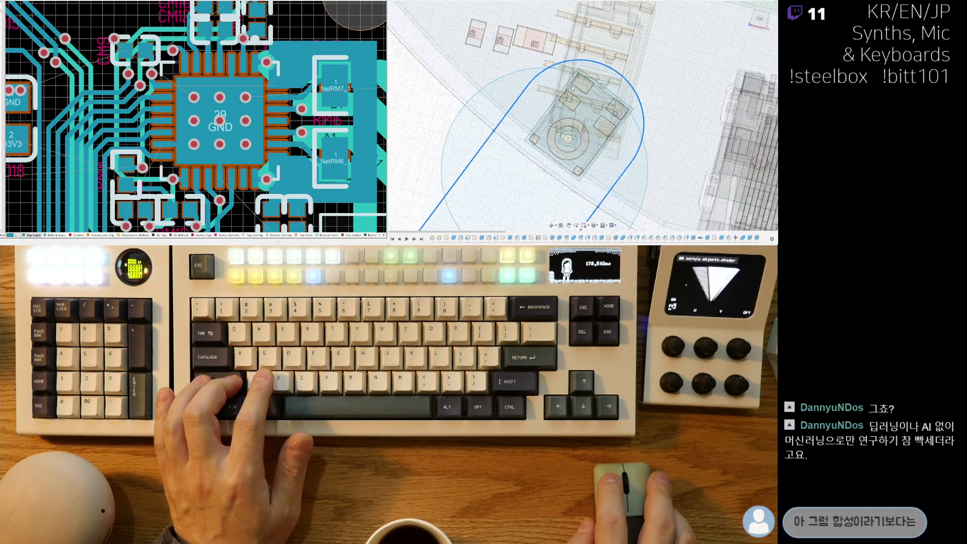
click(529, 129)
scroll(592, 161, up, 5)
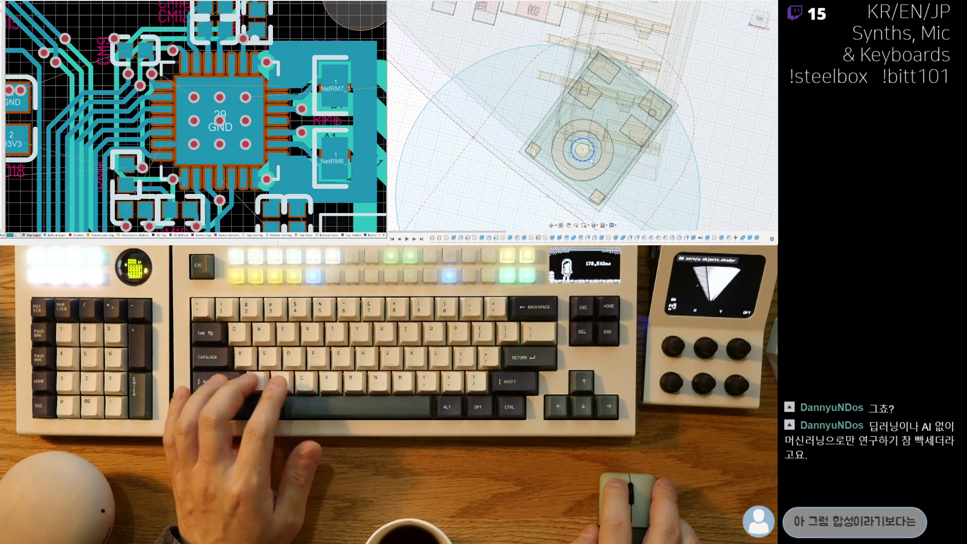
scroll(592, 161, down, 8)
middle_drag(538, 87, 589, 166)
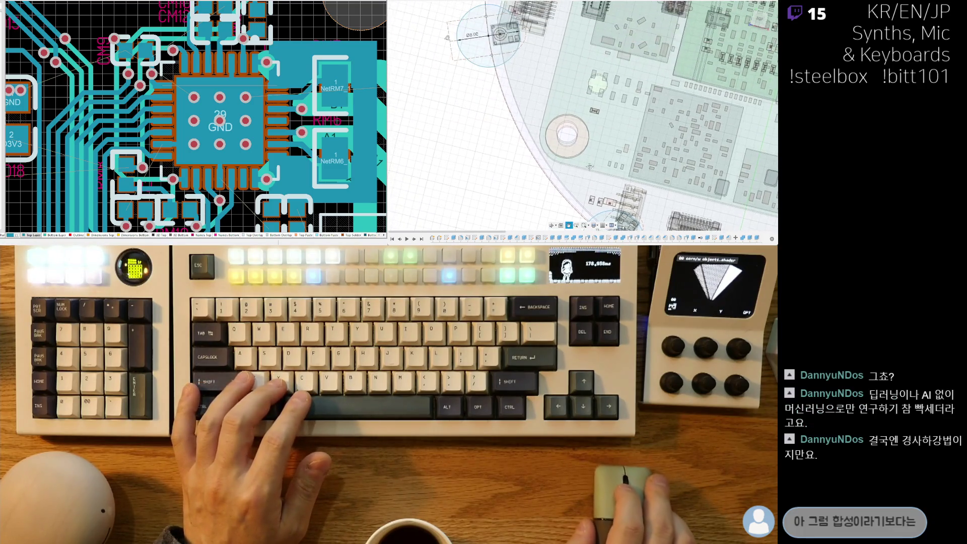
scroll(491, 89, down, 10)
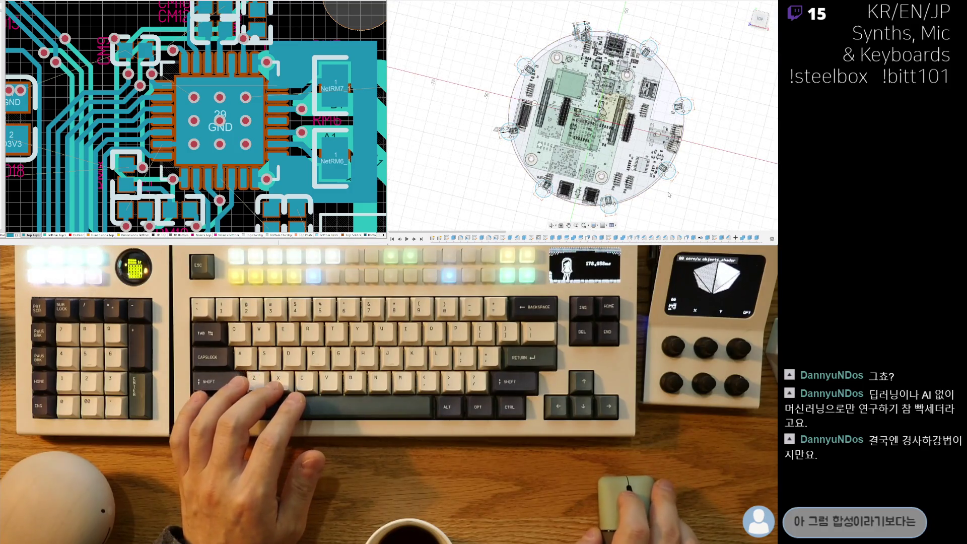
shift+middle_drag(671, 199, 650, 184)
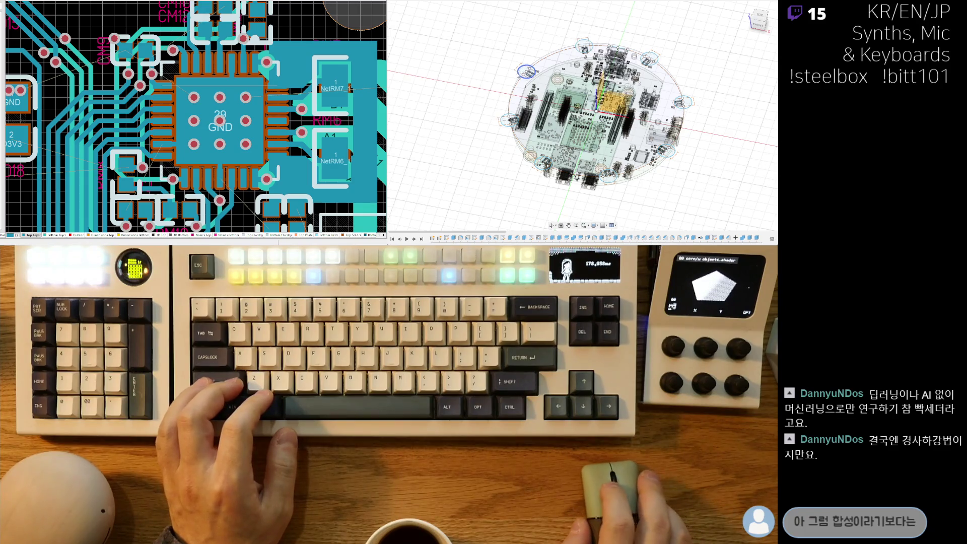
scroll(510, 178, up, 2)
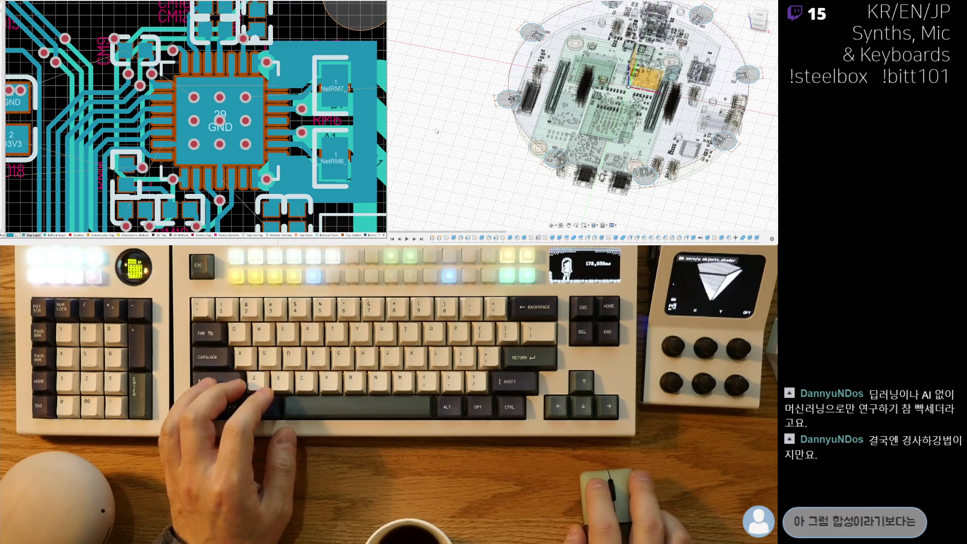
mouse_move(453, 142)
shift+middle_down()
mouse_move(531, 172)
mouse_move(422, 108)
shift+middle_up()
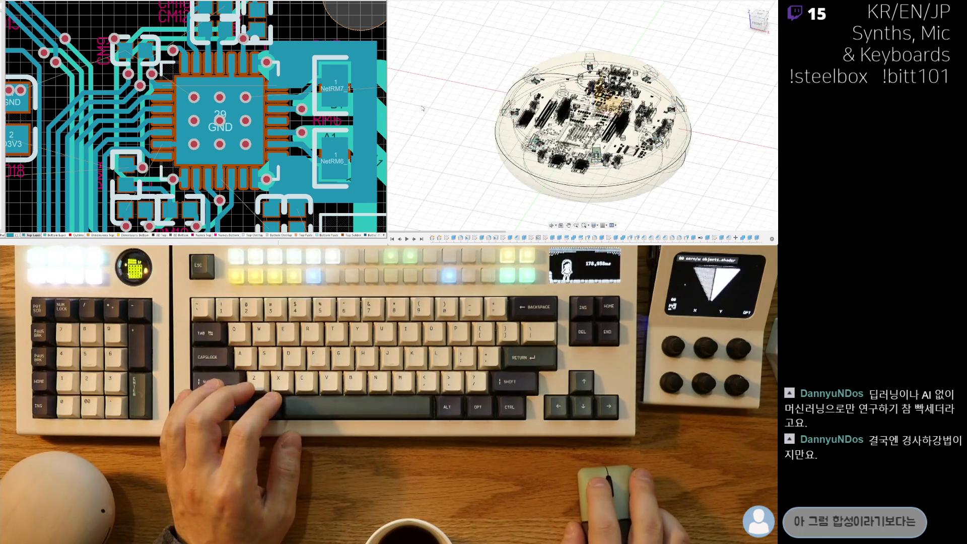
scroll(518, 50, up, 5)
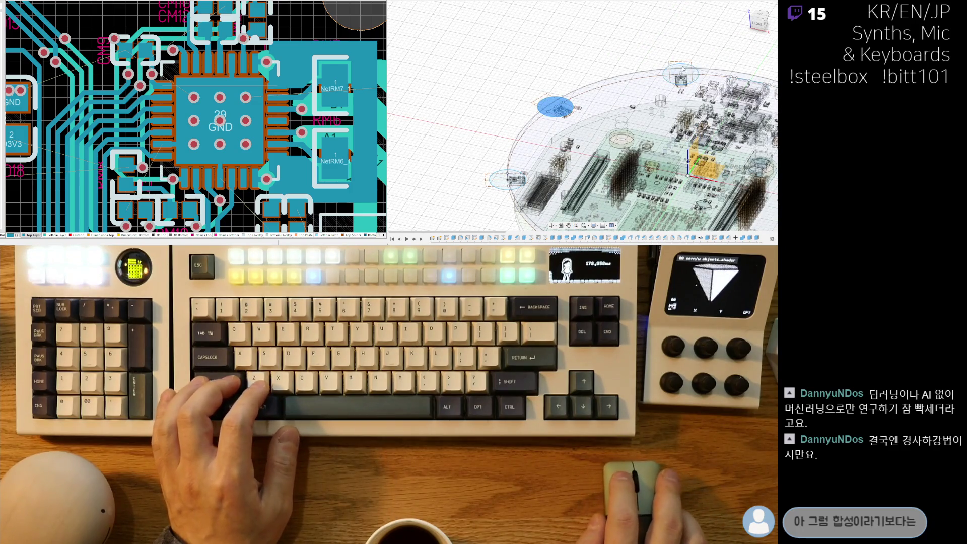
Select the eight circle profiles around the board rim and start an Extrude.
shift+middle_drag(679, 68, 531, 93)
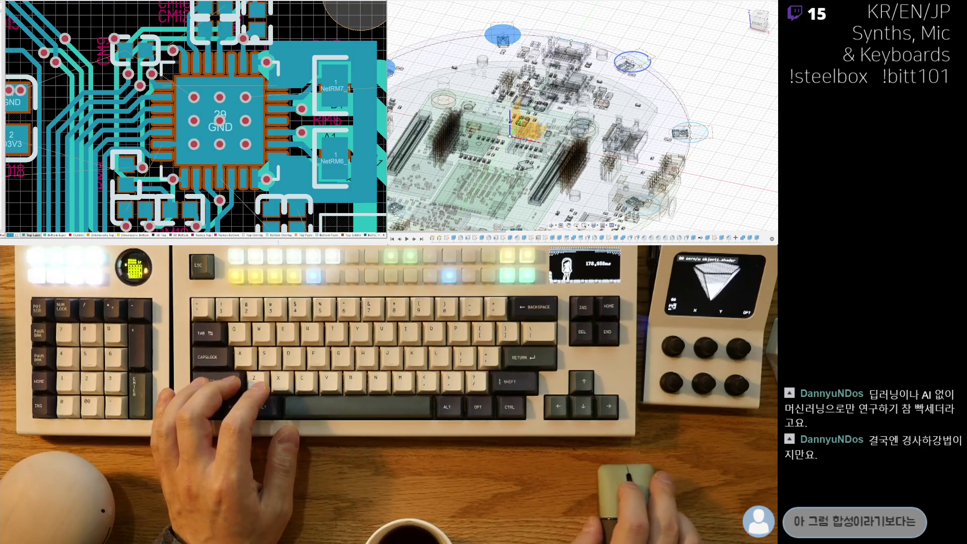
click(632, 61)
click(690, 132)
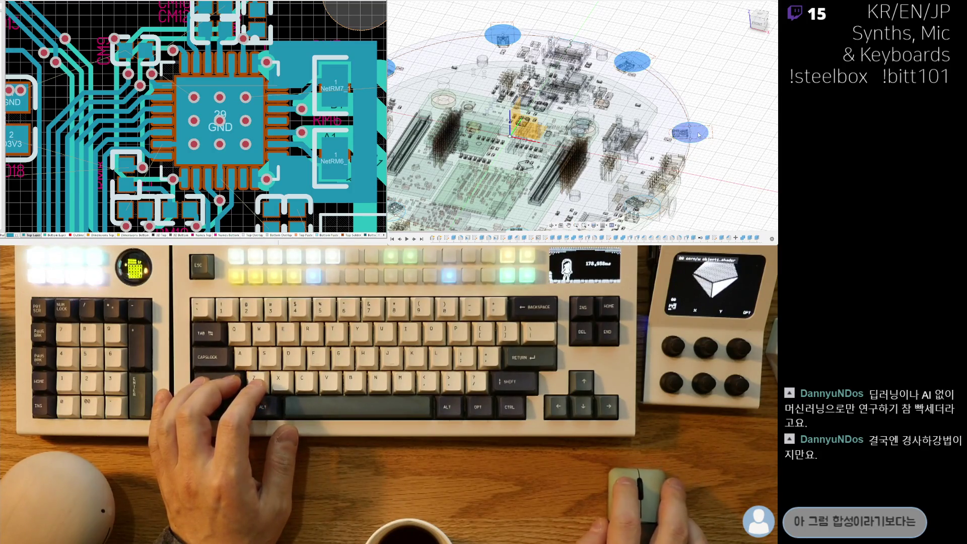
middle_drag(649, 204, 717, 89)
middle_drag(697, 132, 703, 140)
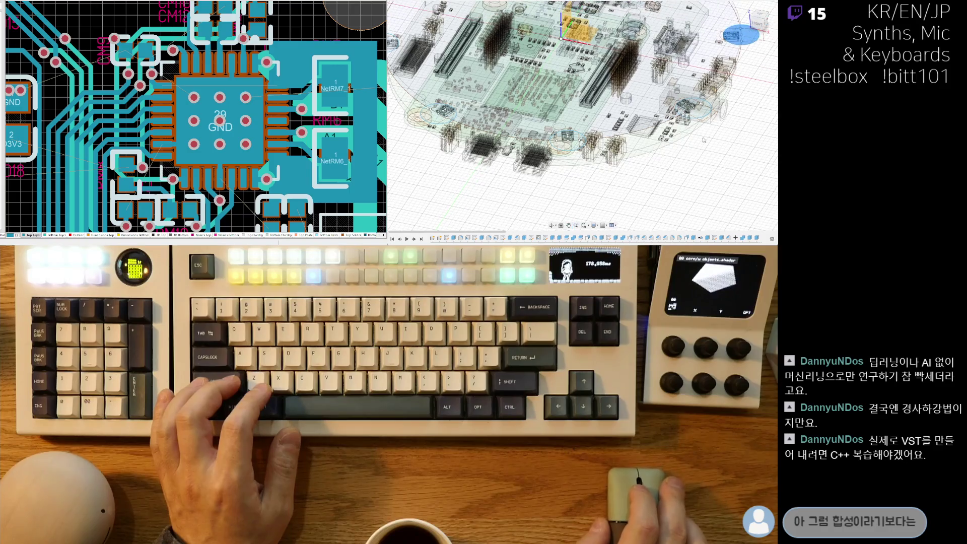
middle_drag(531, 142, 669, 166)
click(717, 162)
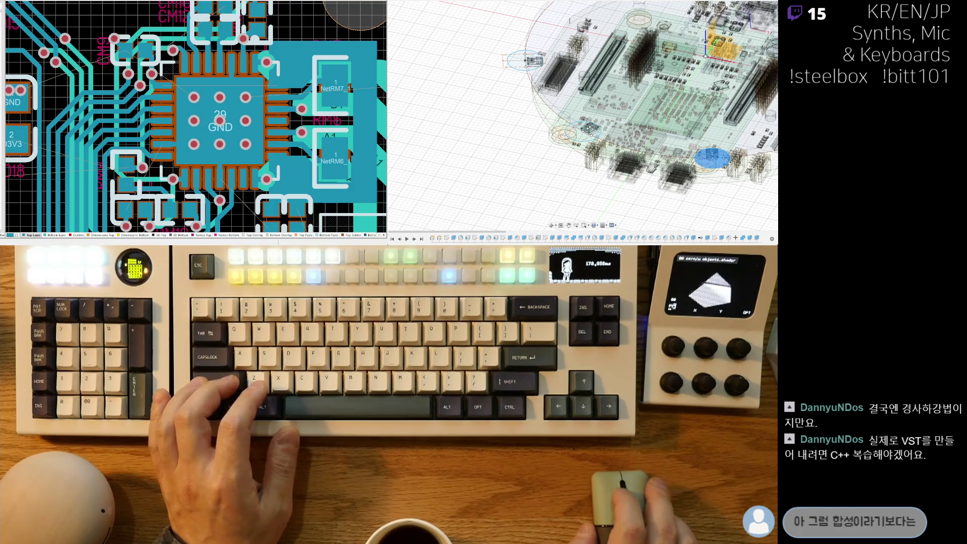
click(582, 131)
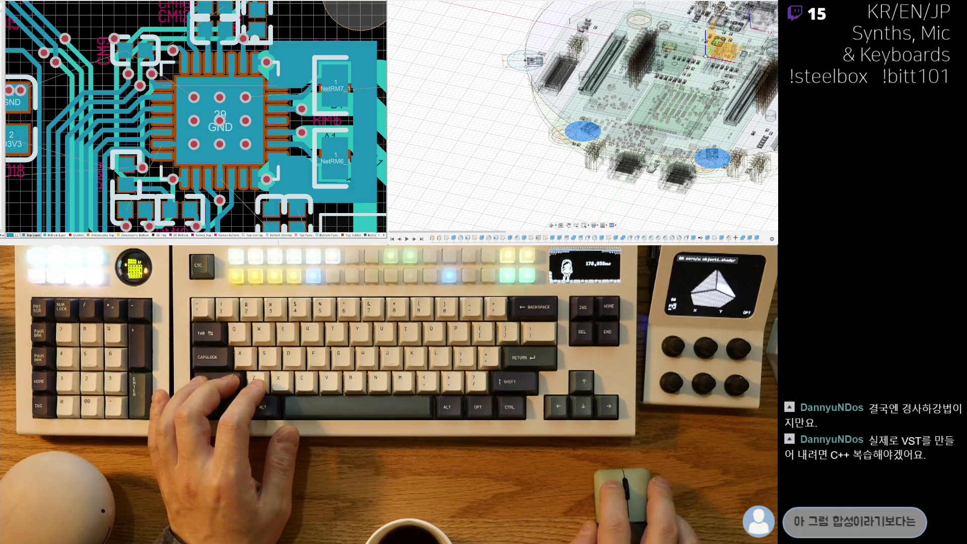
click(516, 67)
scroll(524, 80, down, 5)
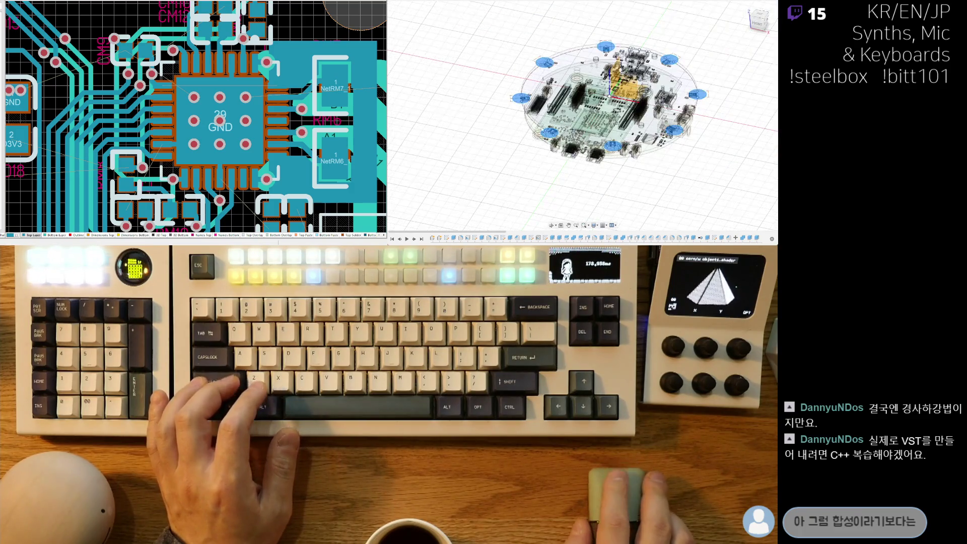
key(q)
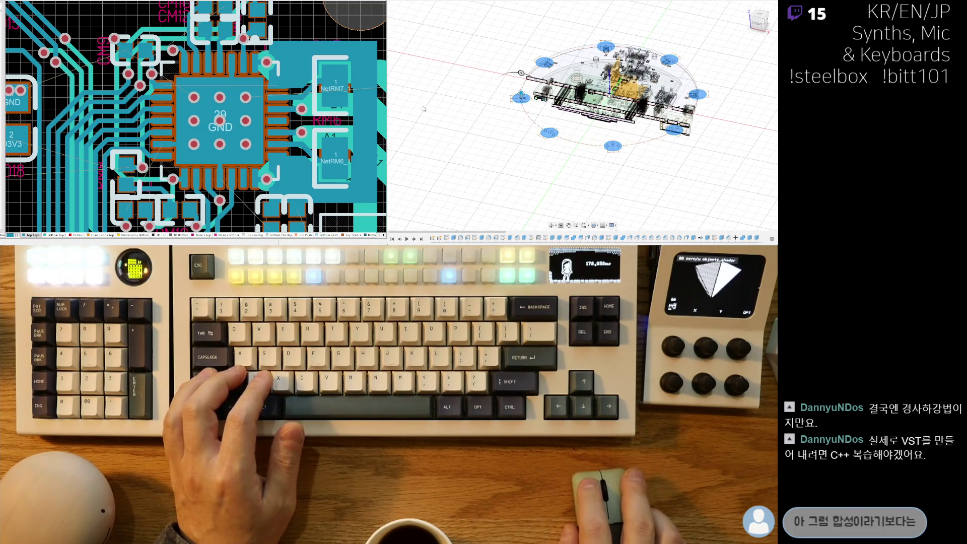
shift+middle_drag(423, 108, 453, 126)
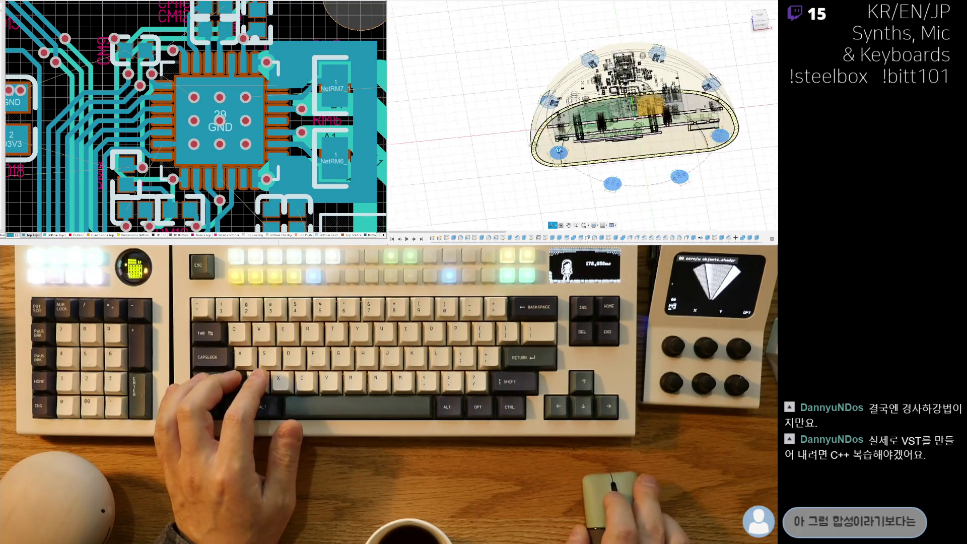
scroll(638, 196, up, 10)
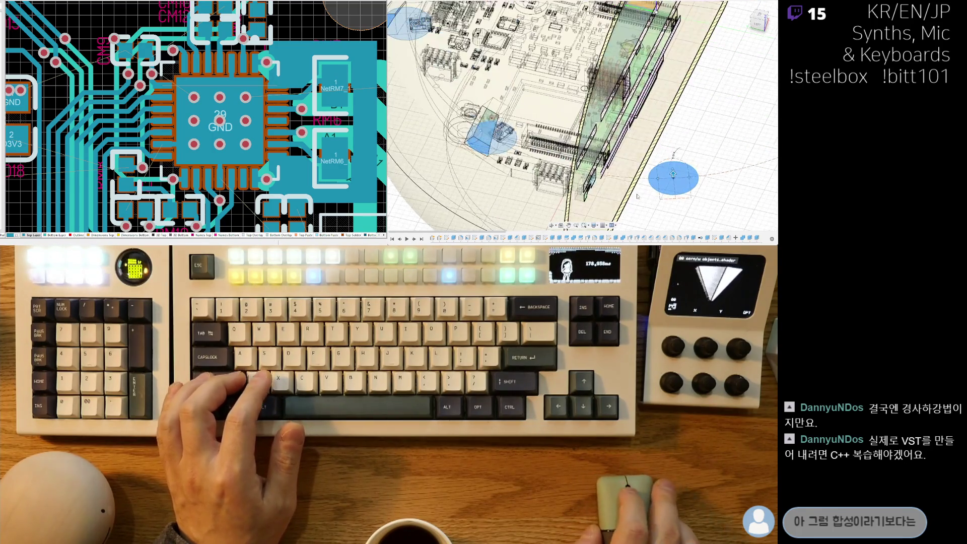
Extrude the edge circles 10.00 upward with a negative taper angle so they narrow at the top.
drag(673, 175, 673, 151)
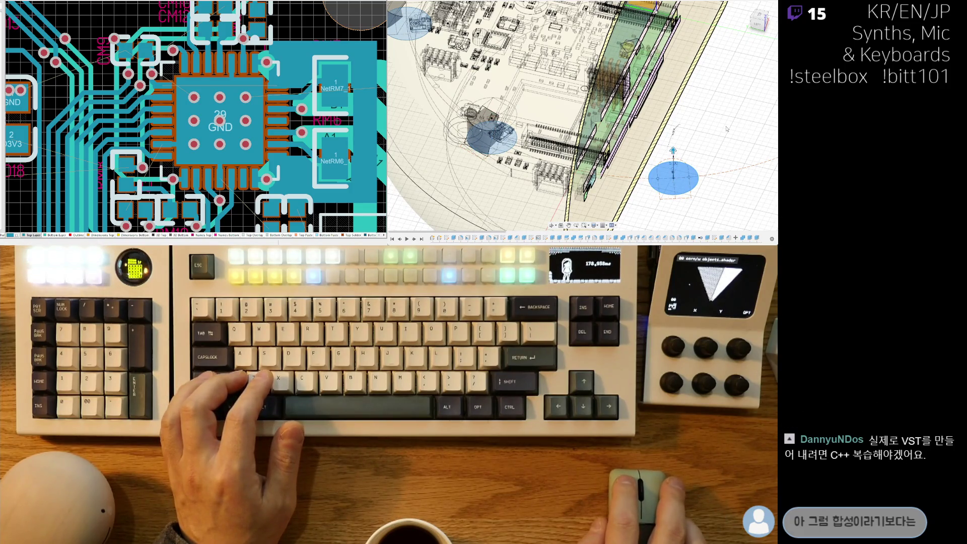
mouse_move(579, 126)
middle_down()
mouse_move(660, 117)
mouse_move(597, 111)
middle_up()
middle_drag(693, 138, 661, 136)
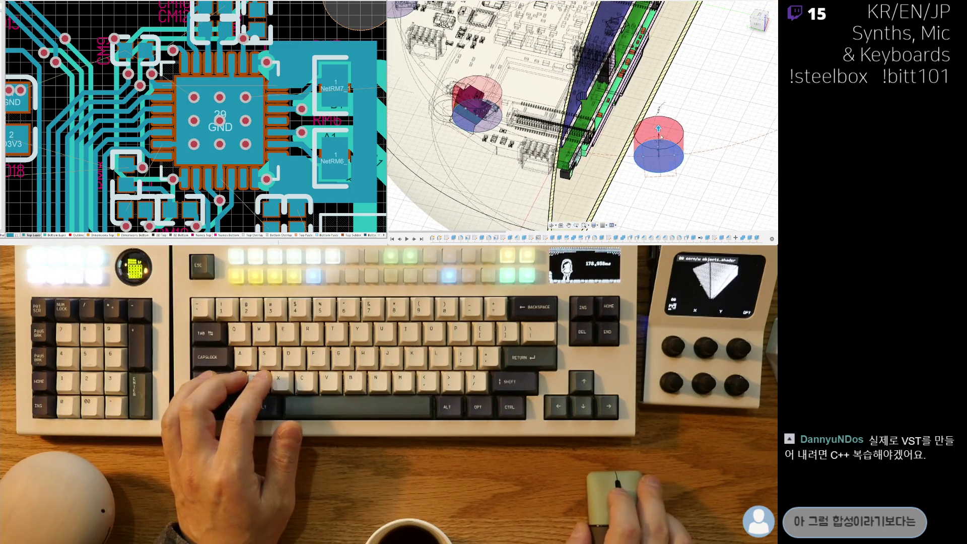
drag(659, 115, 658, 105)
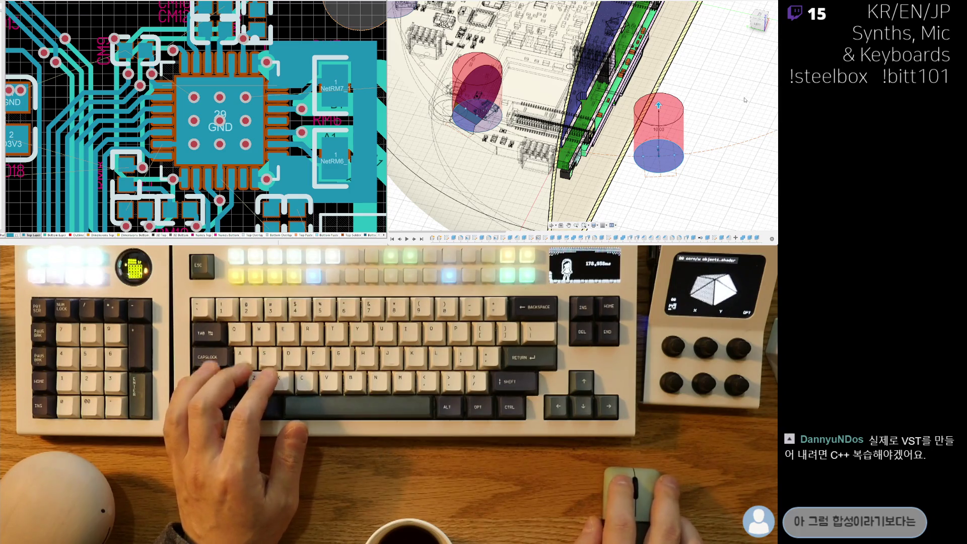
key(Tab)
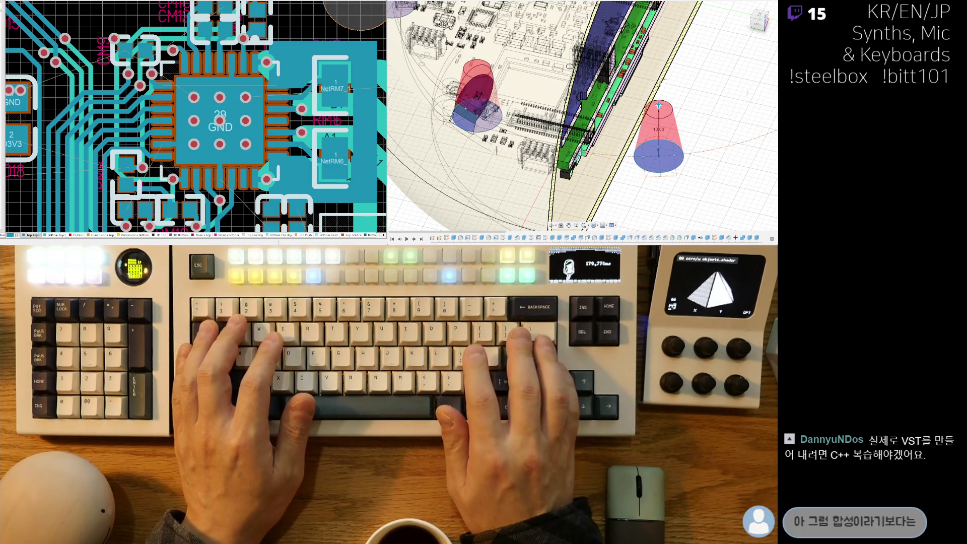
mouse_move(592, 203)
middle_down()
mouse_move(649, 184)
mouse_move(557, 179)
middle_up()
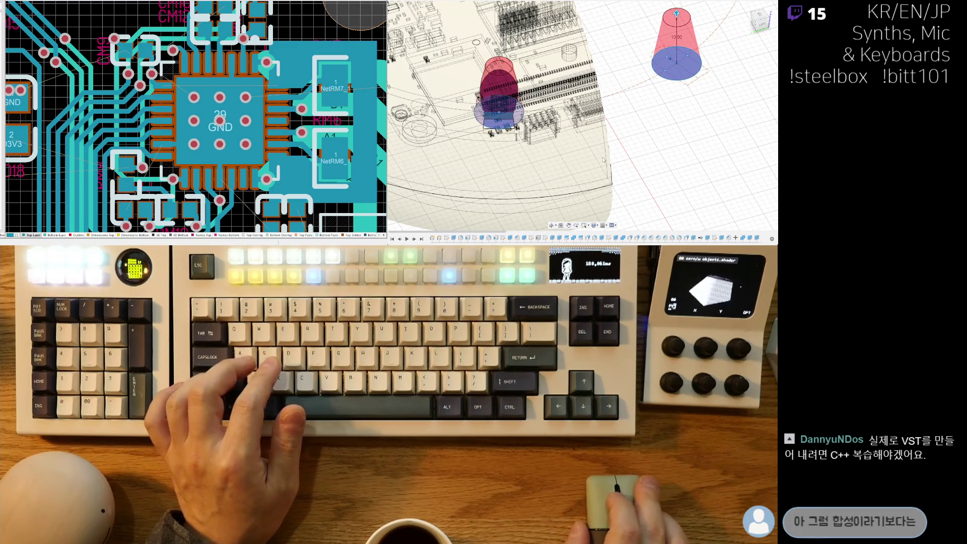
mouse_move(489, 162)
shift+middle_down()
mouse_move(519, 188)
mouse_move(522, 164)
shift+middle_up()
scroll(522, 164, down, 10)
scroll(691, 130, up, 8)
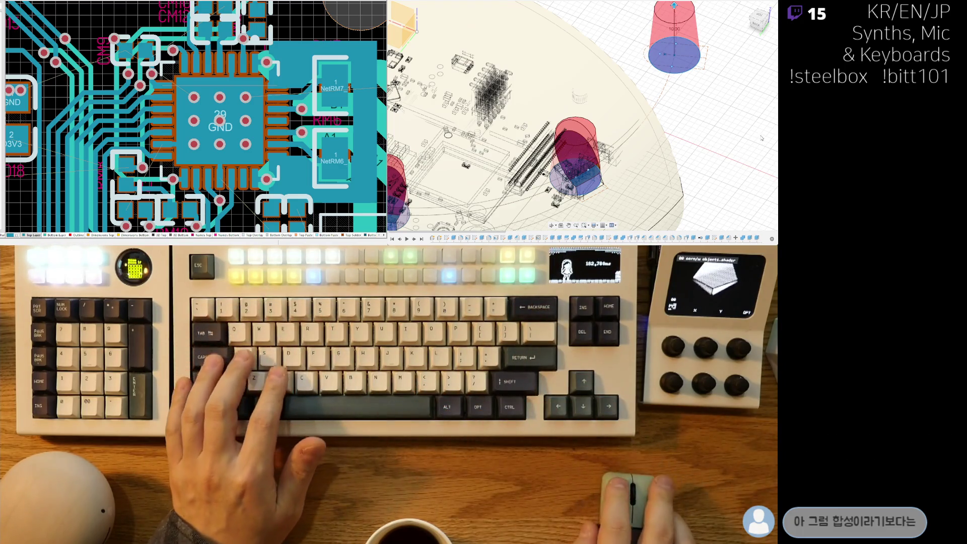
click(760, 19)
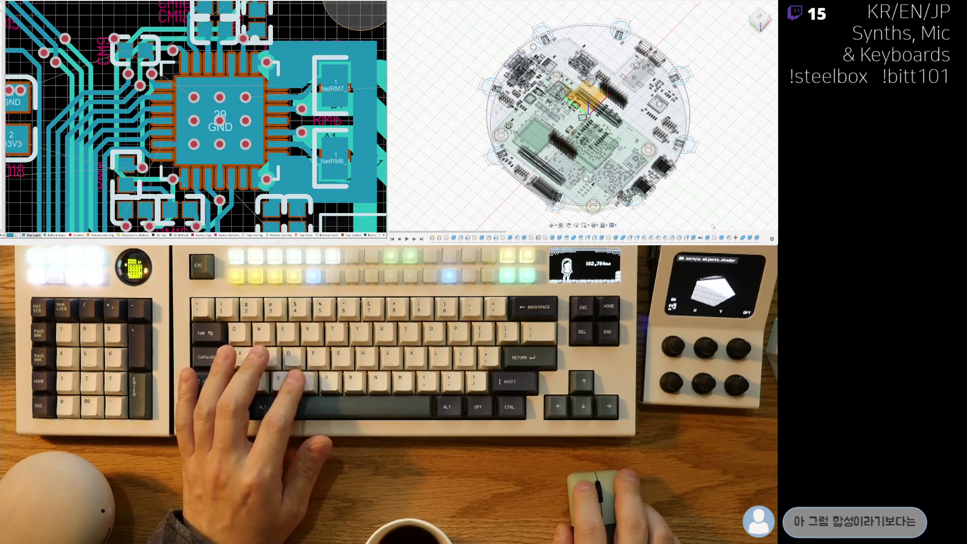
Zoom in from the top view and centre the top-left edge component and its sketch circle.
scroll(556, 235, down, 2)
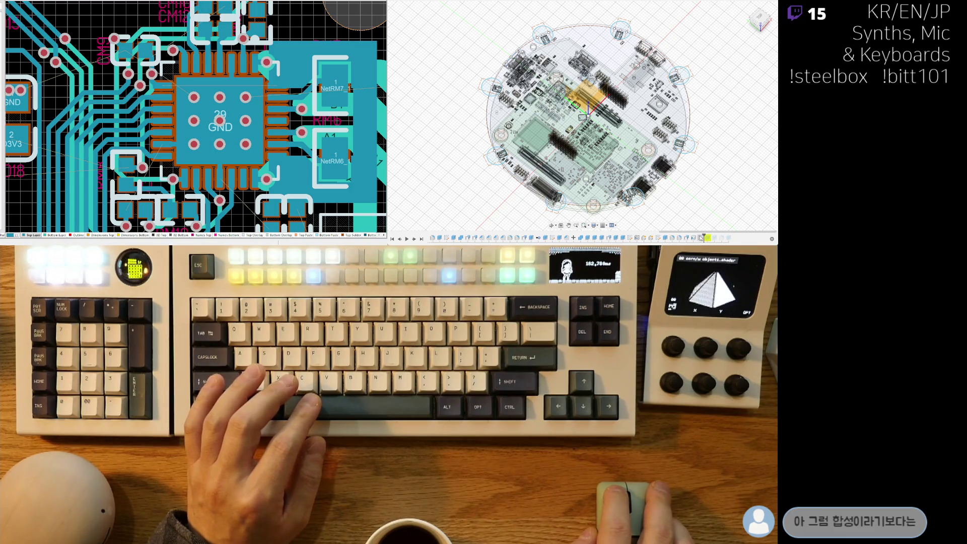
mouse_move(591, 221)
middle_down()
mouse_move(608, 194)
mouse_move(604, 174)
middle_up()
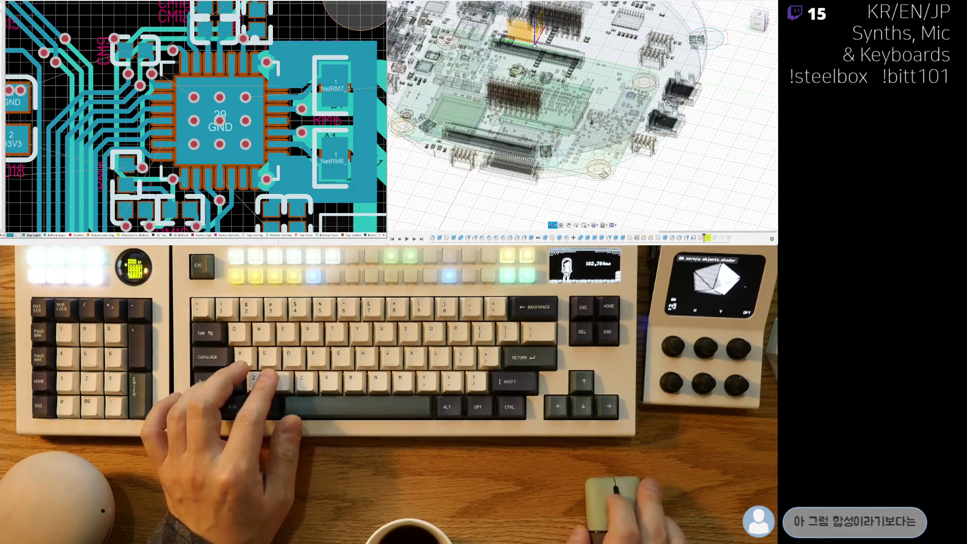
scroll(587, 182, down, 5)
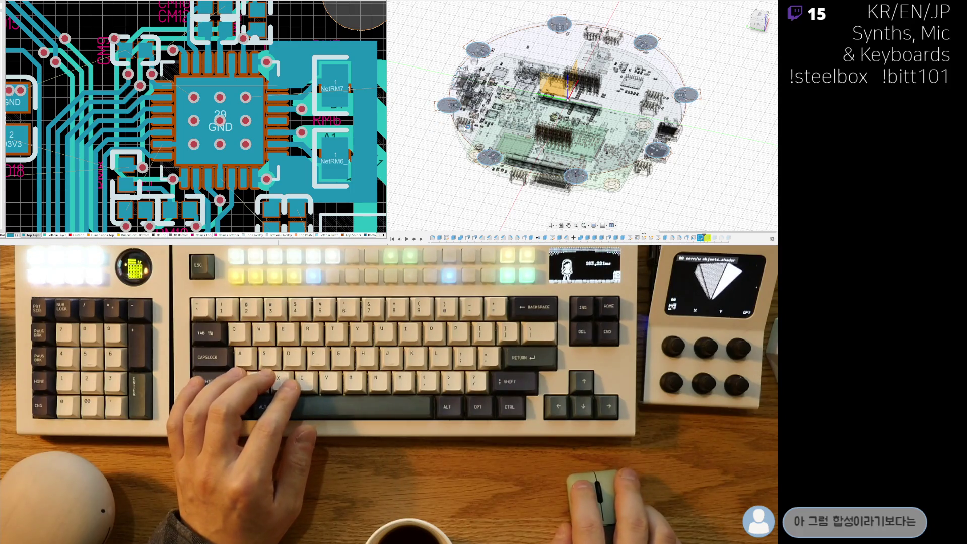
click(758, 20)
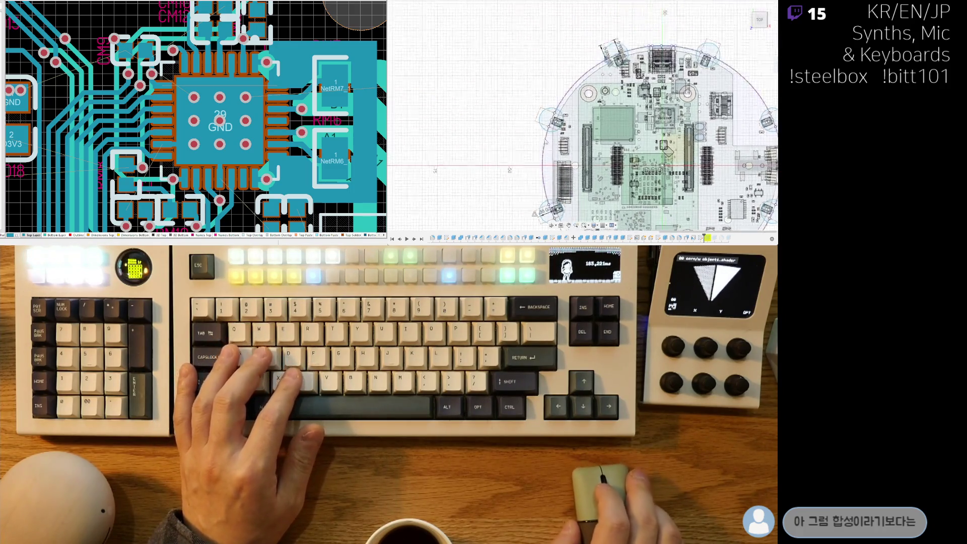
scroll(477, 54, up, 5)
middle_drag(574, 86, 581, 140)
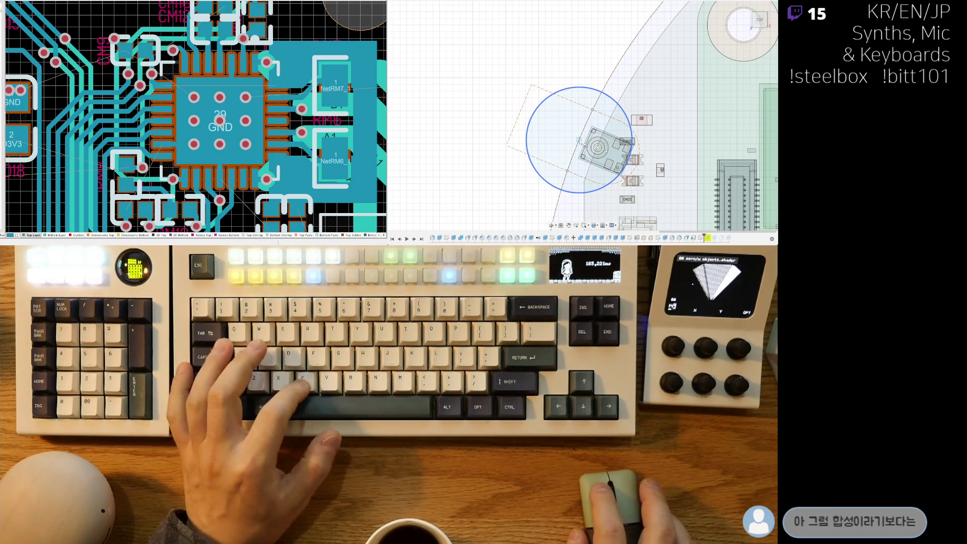
Start a circle centred on the top-left edge component with a construction radius line.
key(Escape)
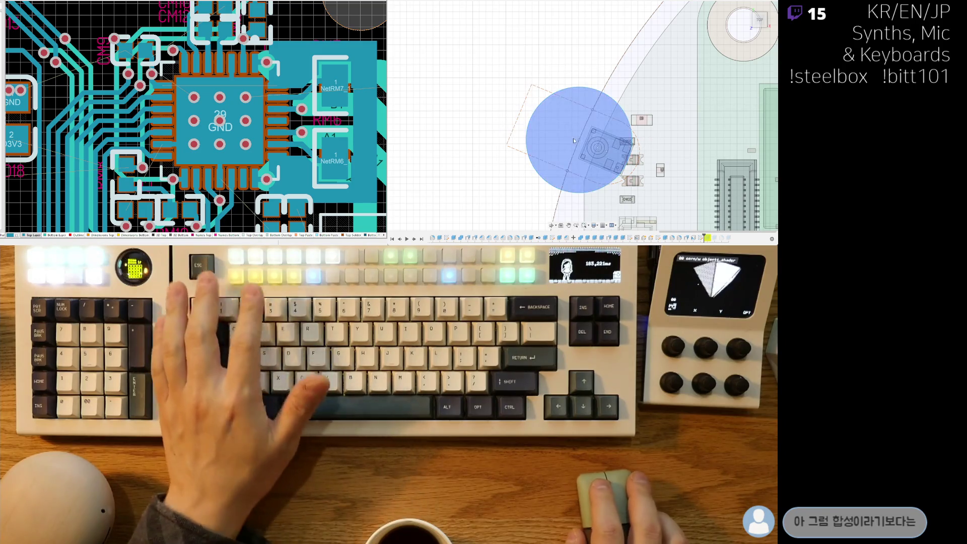
click(581, 140)
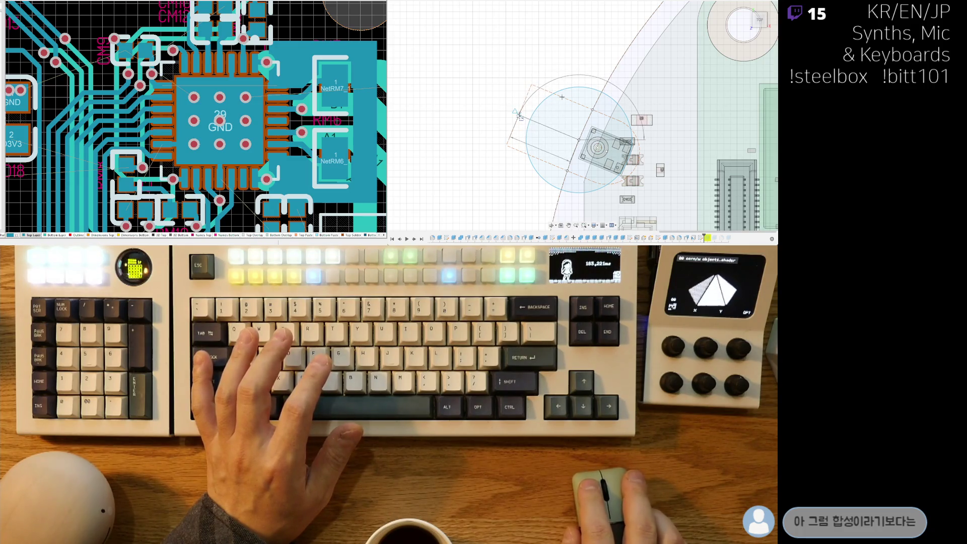
key(x)
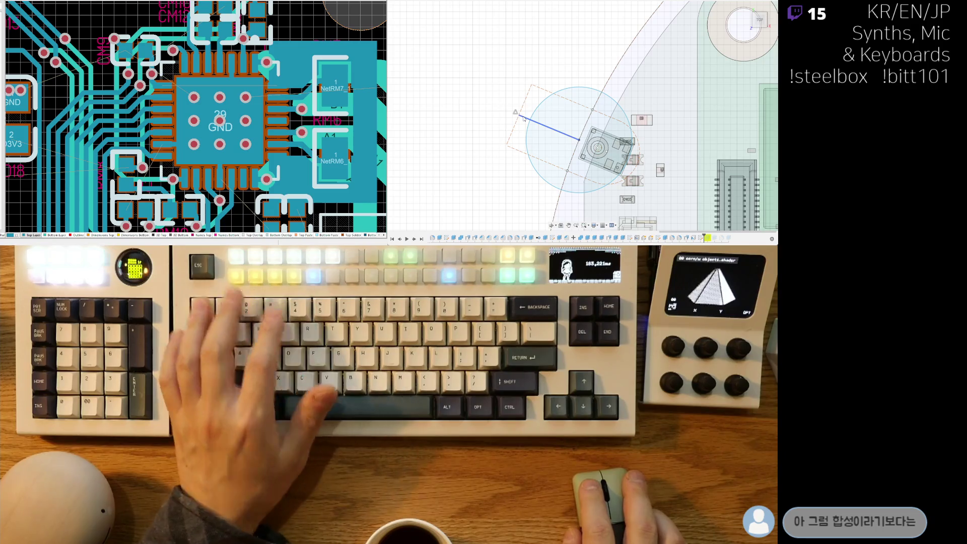
middle_drag(511, 176, 521, 189)
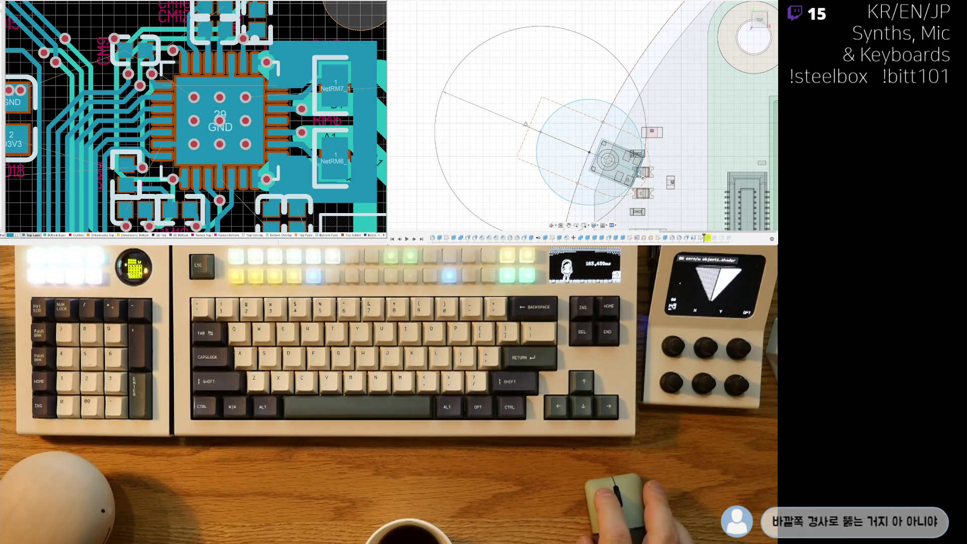
Zoom in and pick the sketch circle around the top-left component.
scroll(648, 176, down, 3)
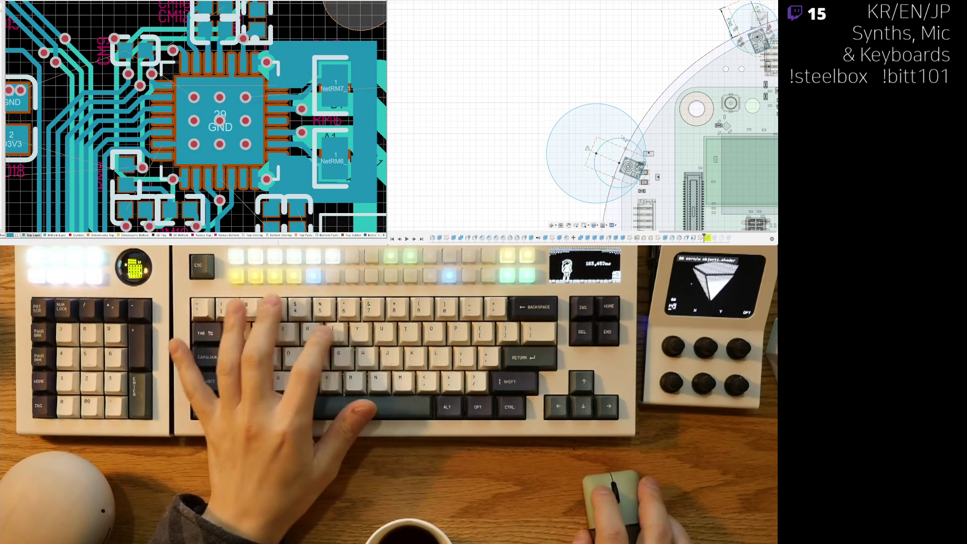
scroll(623, 142, up, 2)
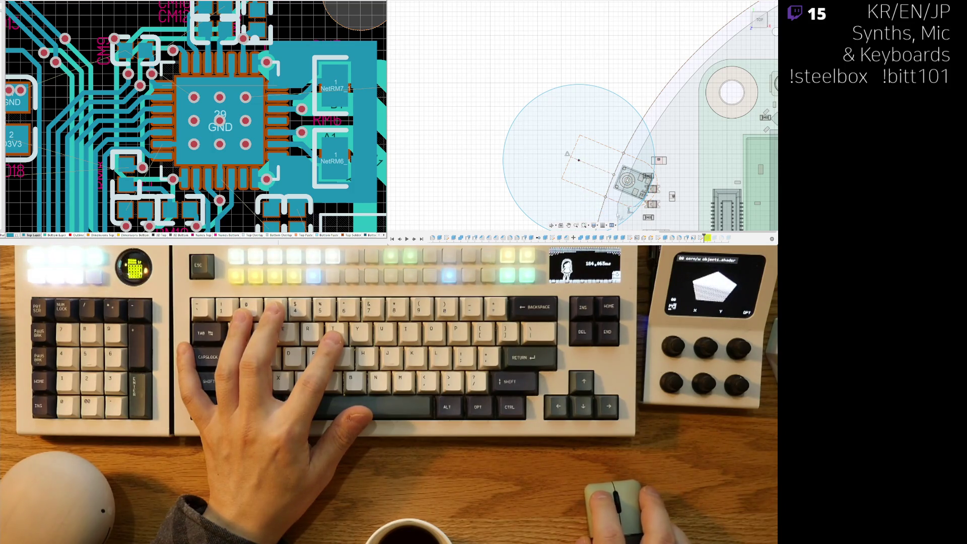
scroll(639, 186, up, 3)
scroll(654, 191, up, 5)
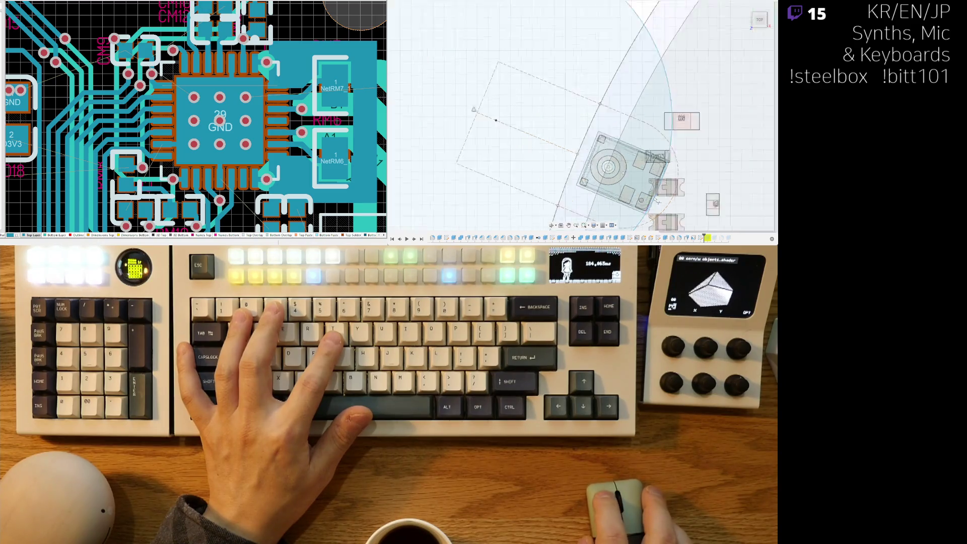
scroll(681, 76, down, 4)
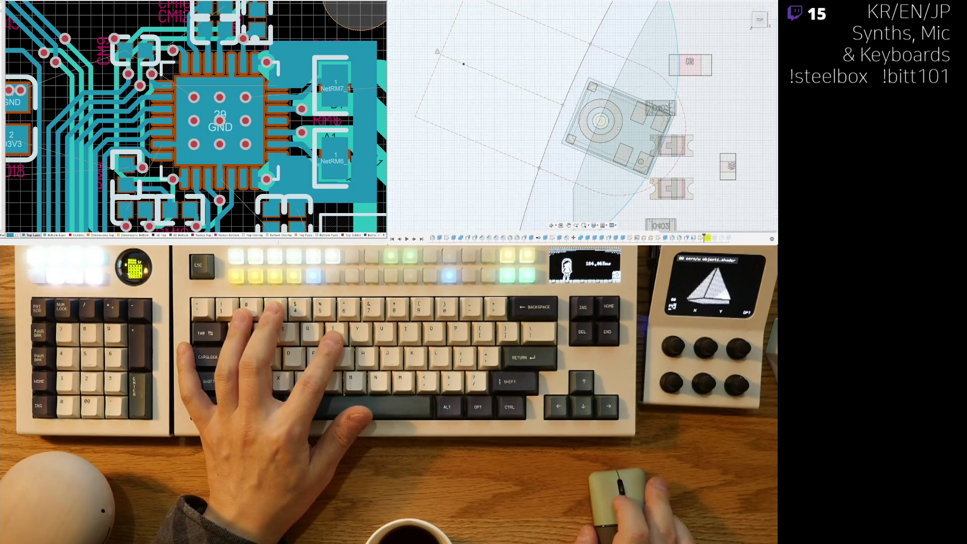
scroll(628, 173, down, 5)
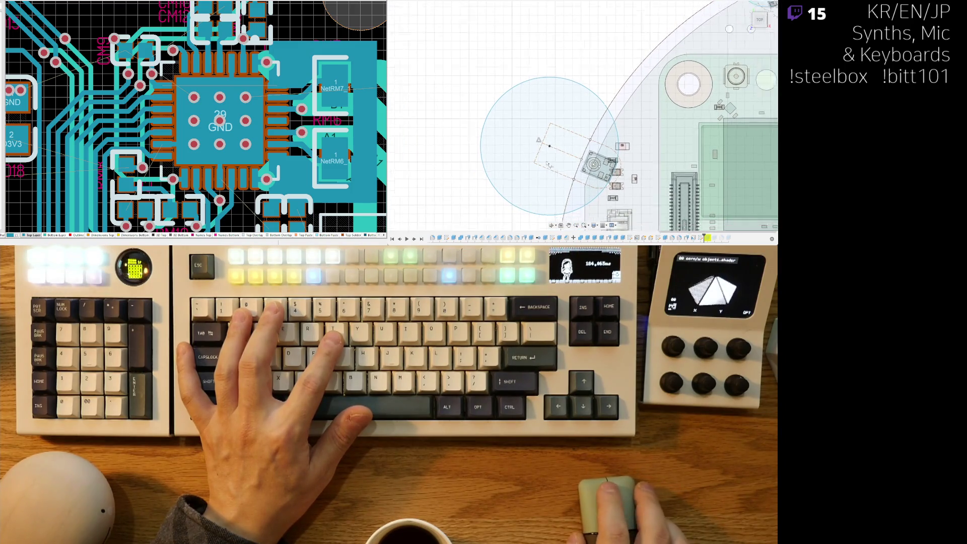
scroll(600, 151, down, 3)
click(544, 162)
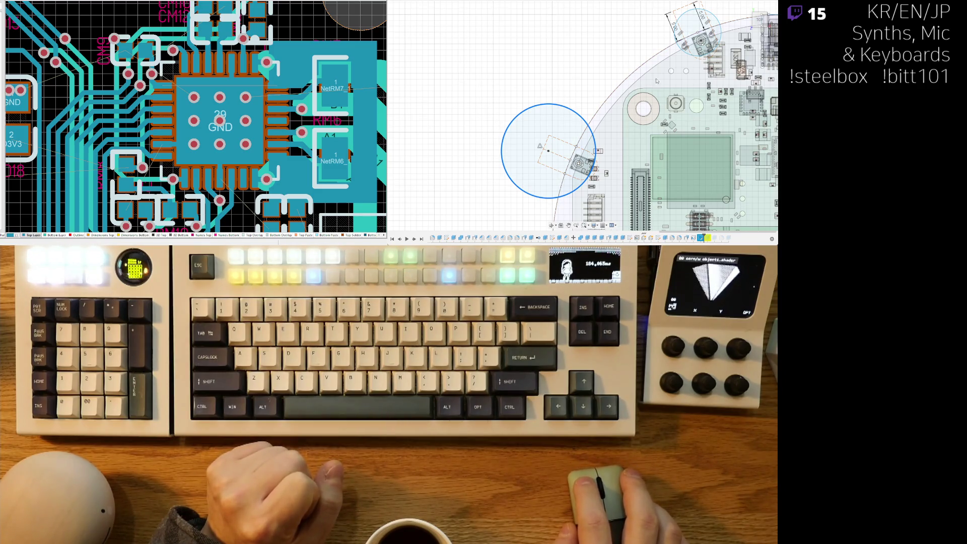
middle_drag(663, 147, 629, 152)
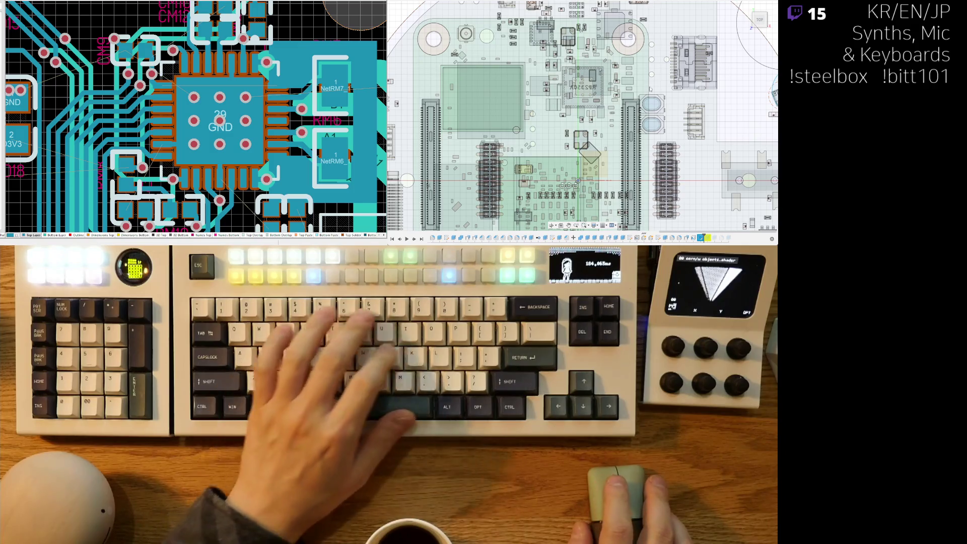
Delete the small inner sketch circle at the top-left edge component, keeping its larger cutout circle.
key(F6)
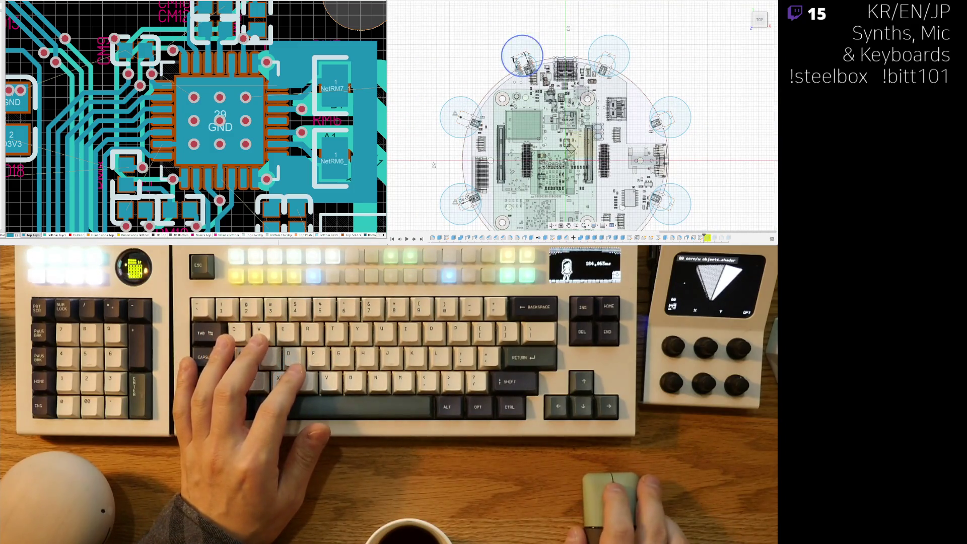
scroll(523, 56, up, 5)
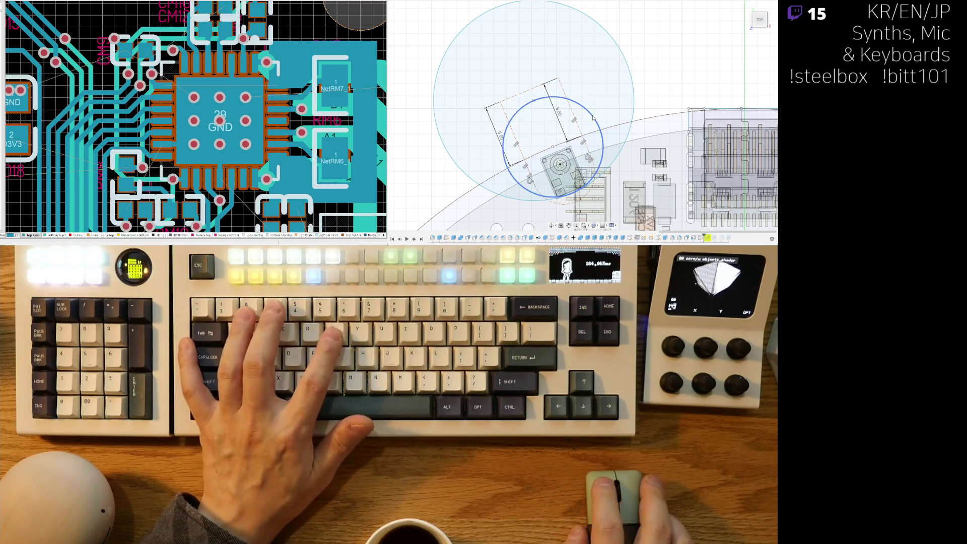
click(600, 132)
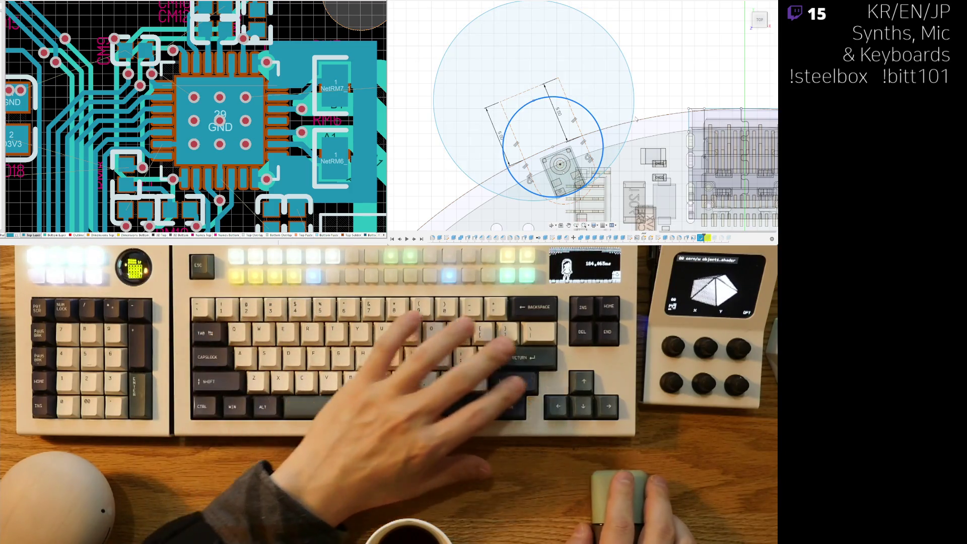
scroll(579, 133, down, 5)
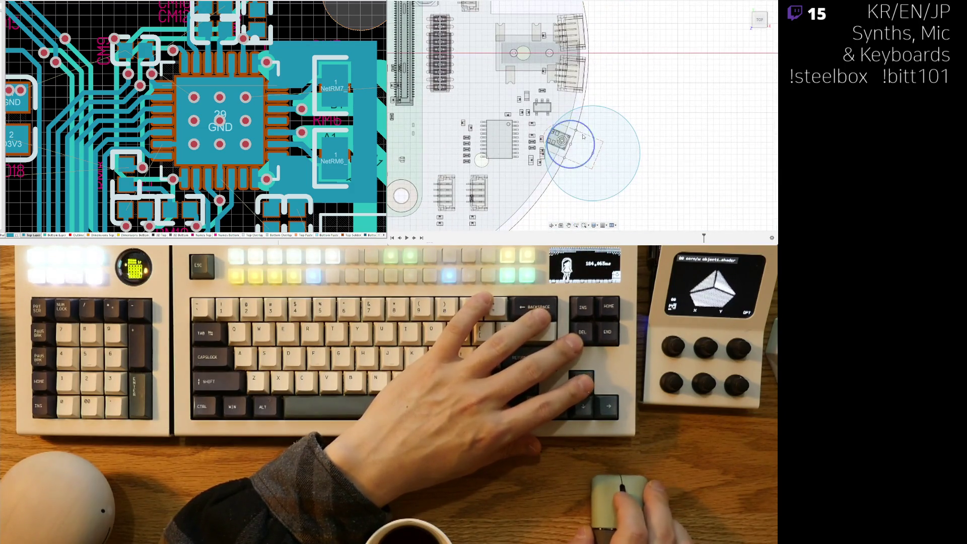
key(Delete)
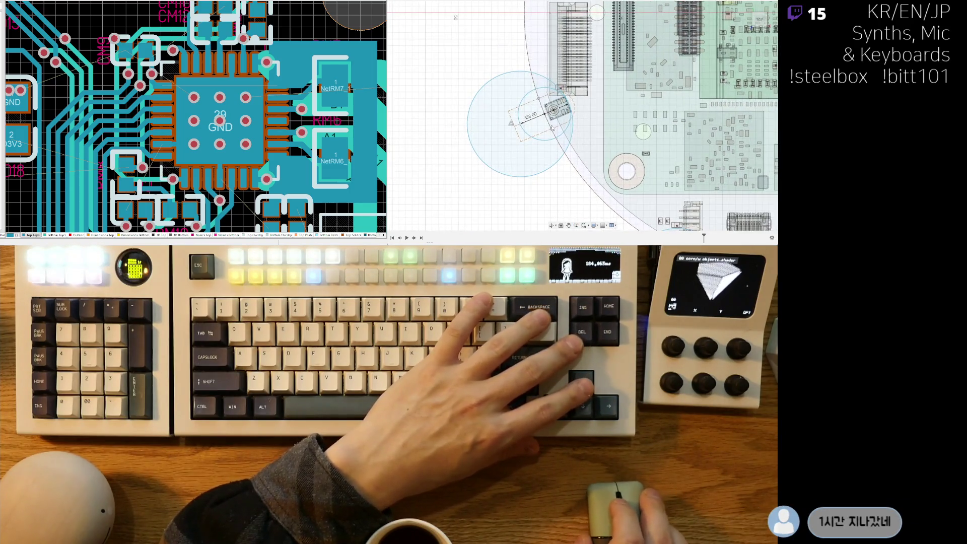
scroll(561, 134, down, 5)
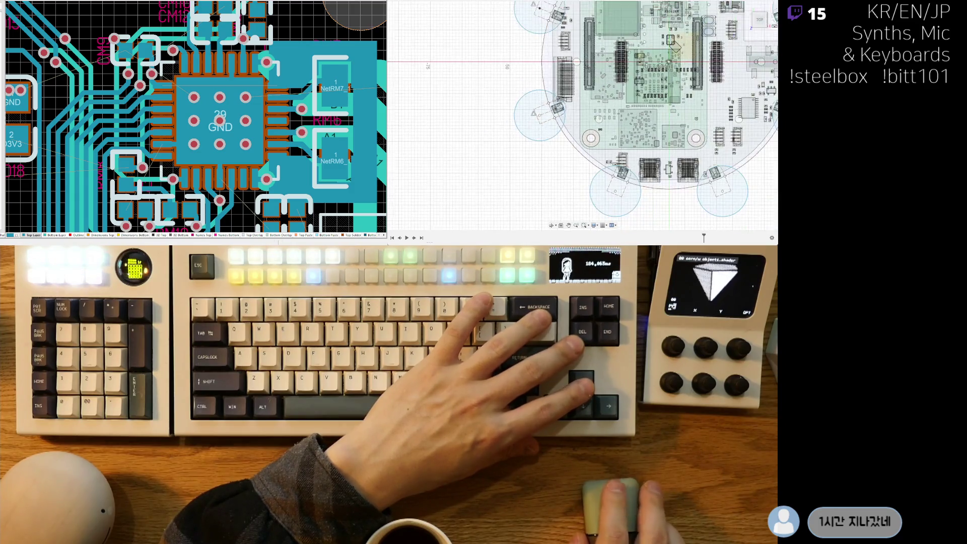
key(F6)
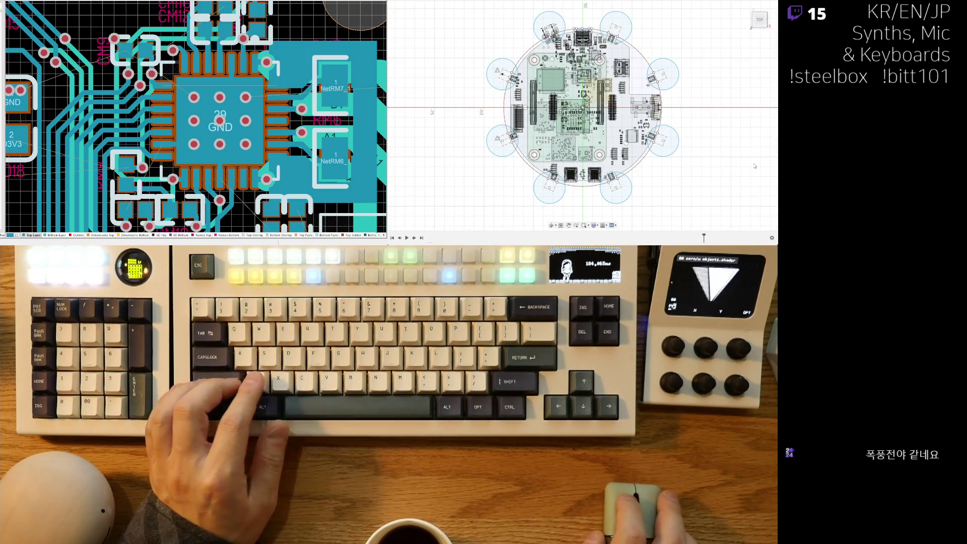
Select the top-left, bottom-right, right, lower-left and upper-right edge circle profiles together.
mouse_move(615, 184)
shift+middle_down()
mouse_move(599, 90)
mouse_move(534, 96)
shift+middle_up()
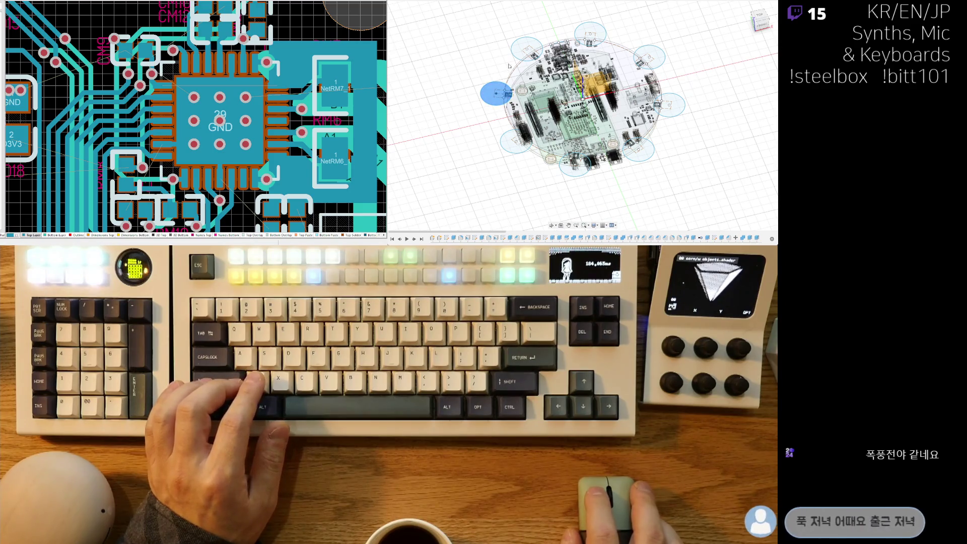
click(526, 49)
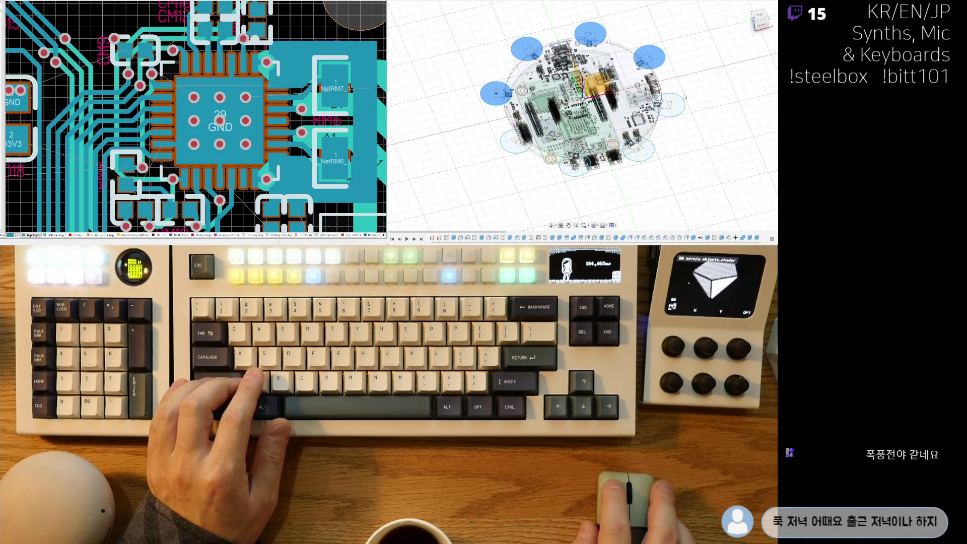
click(646, 154)
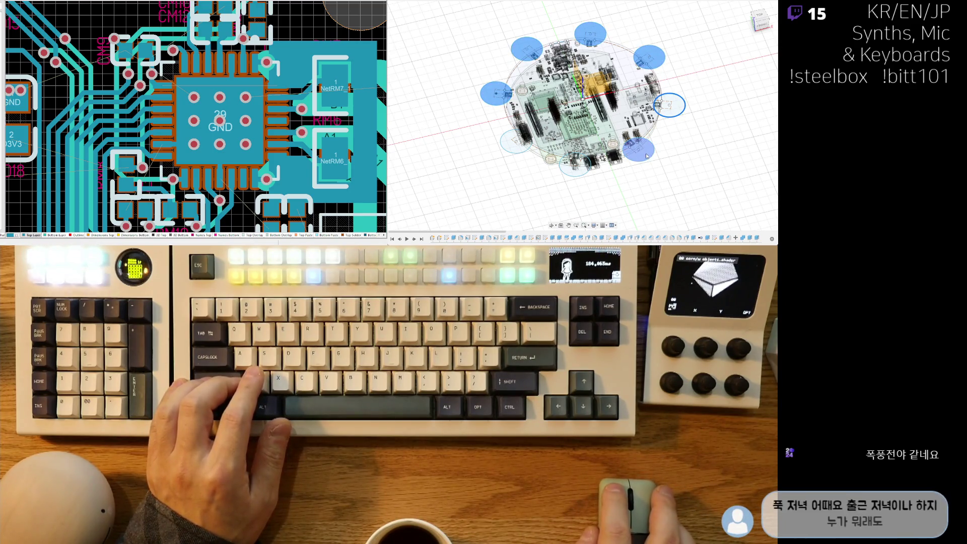
click(675, 124)
click(517, 141)
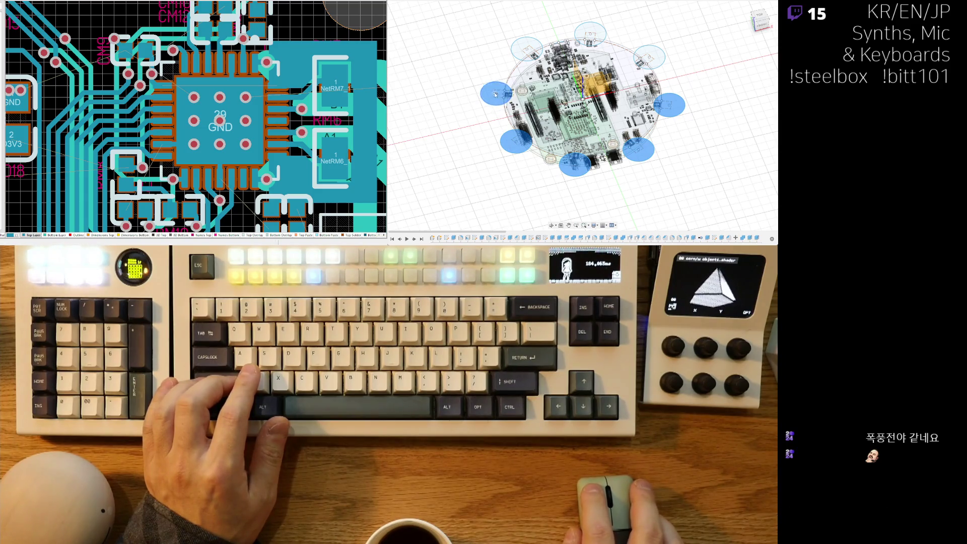
scroll(494, 95, up, 5)
scroll(551, 92, up, 2)
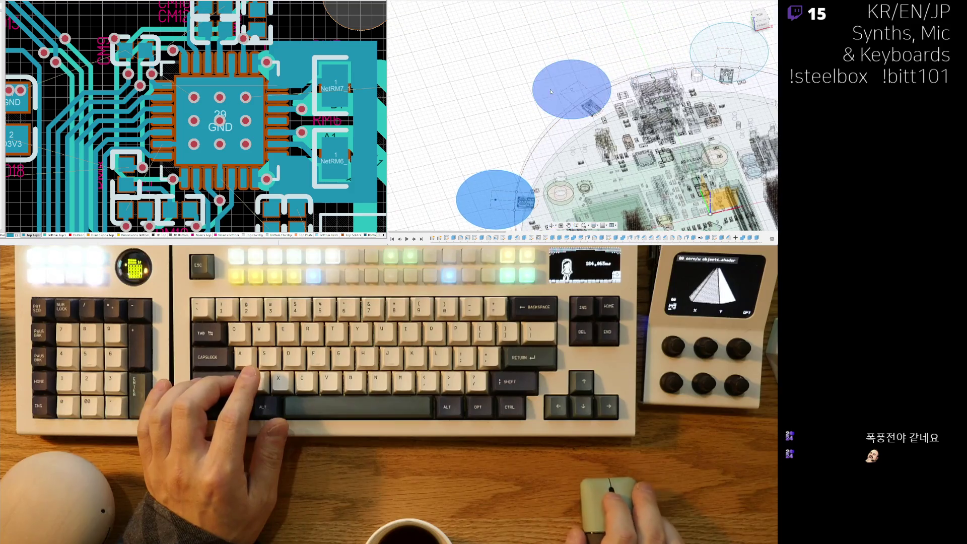
click(729, 41)
scroll(729, 41, down, 5)
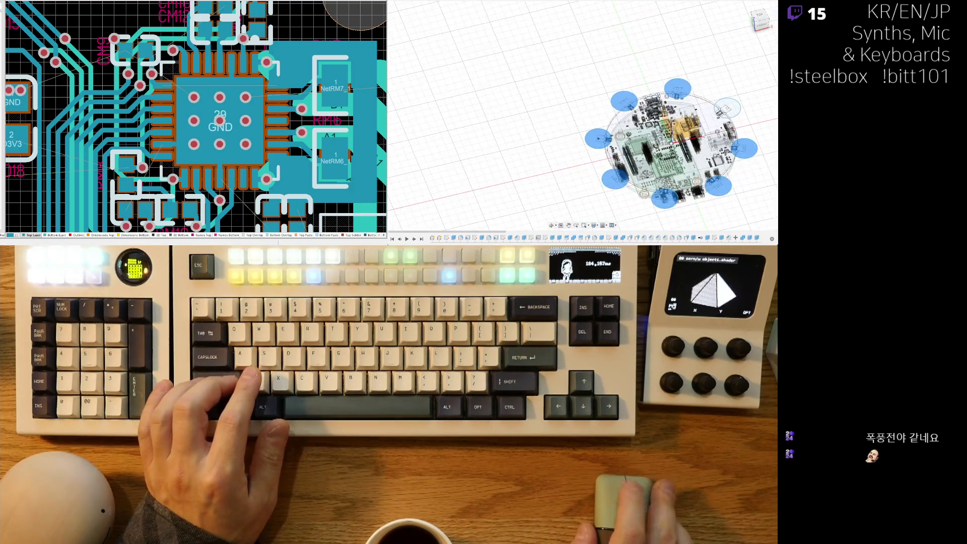
shift+middle_drag(647, 151, 419, 79)
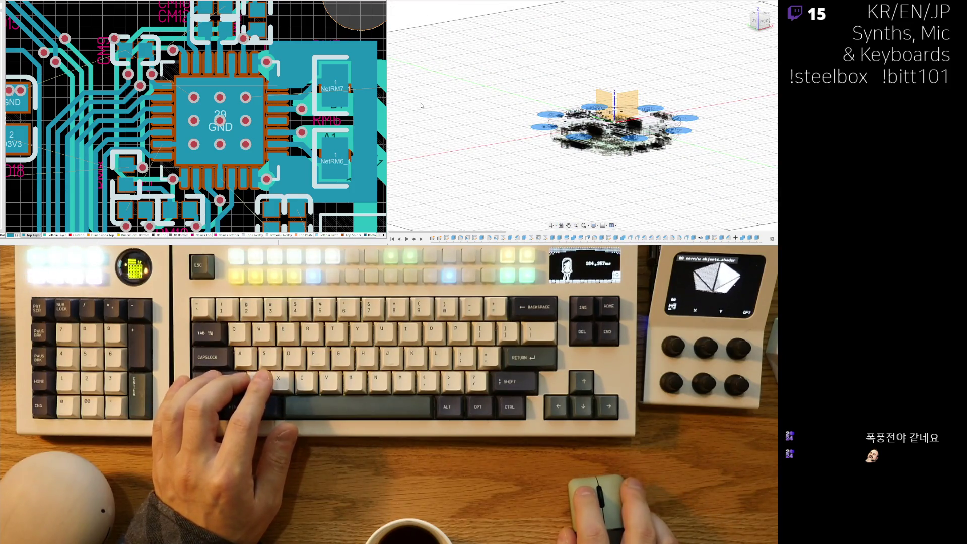
key(m)
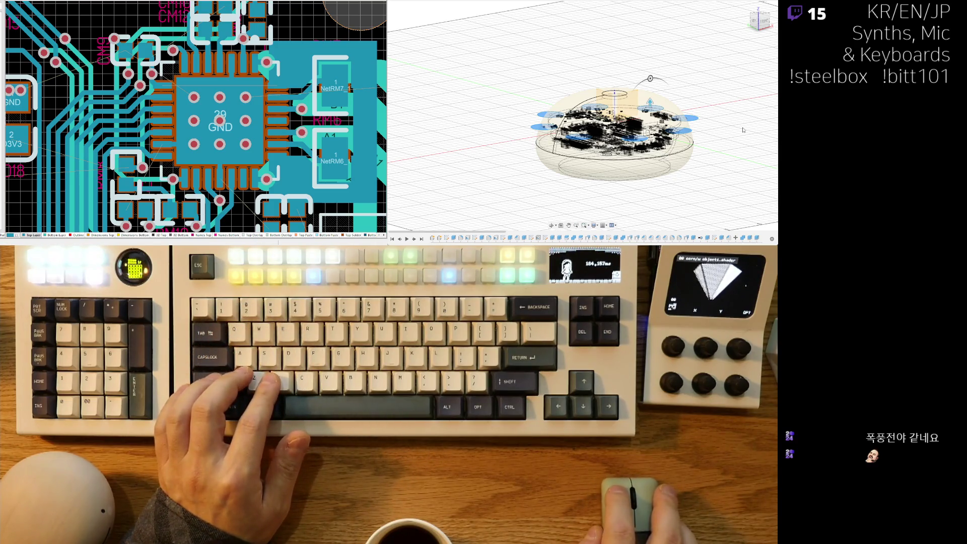
Preview extruding the edge circles up through the dome with a distance of 3, then cancel.
drag(650, 102, 650, 85)
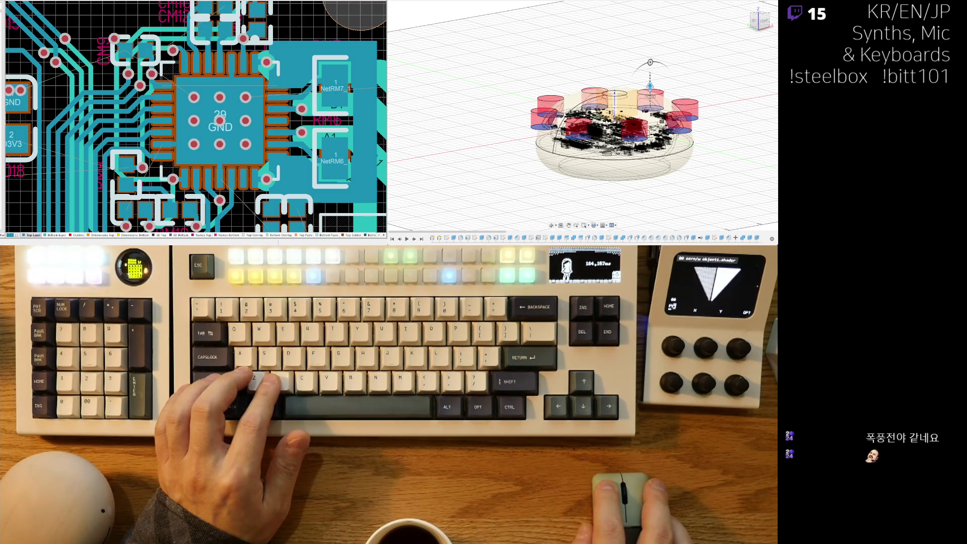
shift+middle_drag(650, 86, 611, 190)
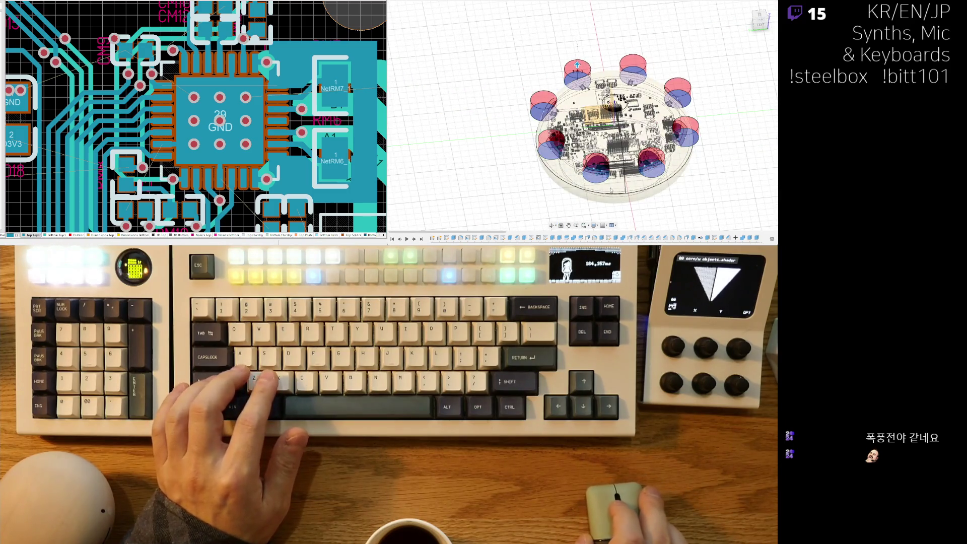
scroll(611, 190, up, 5)
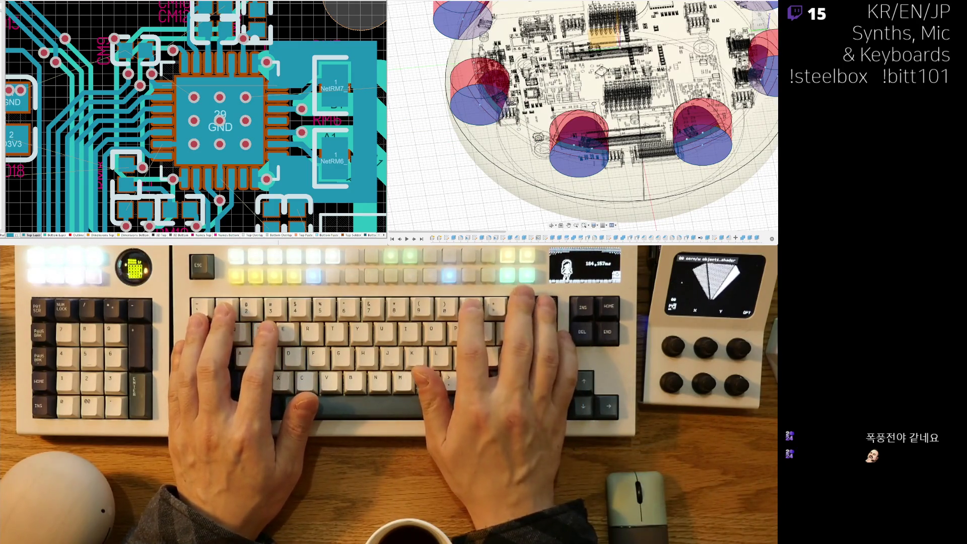
key(BackSpace)
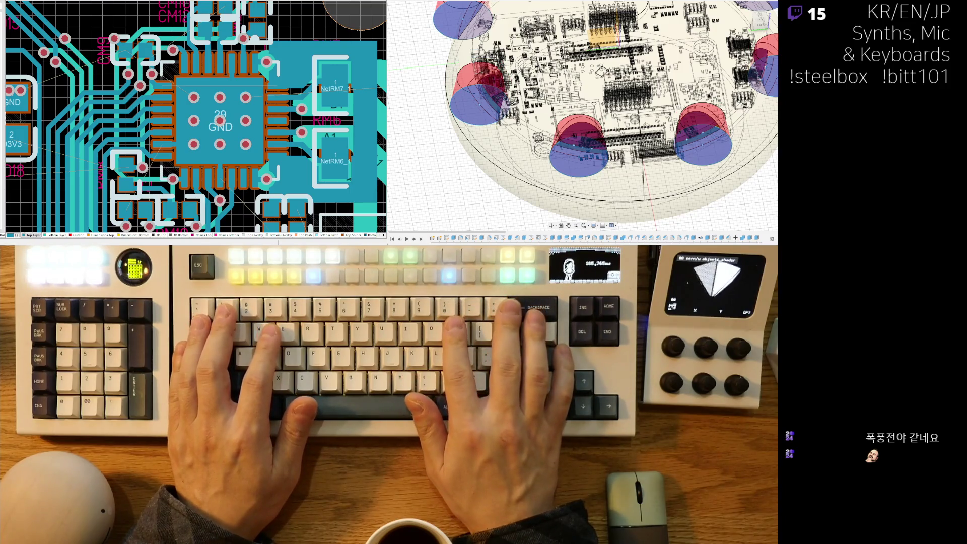
text(3)
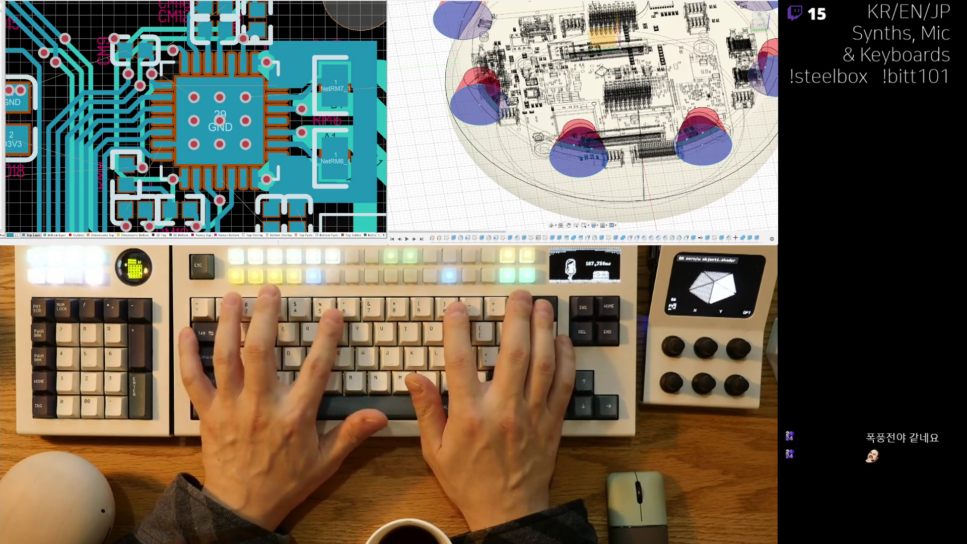
key(Escape)
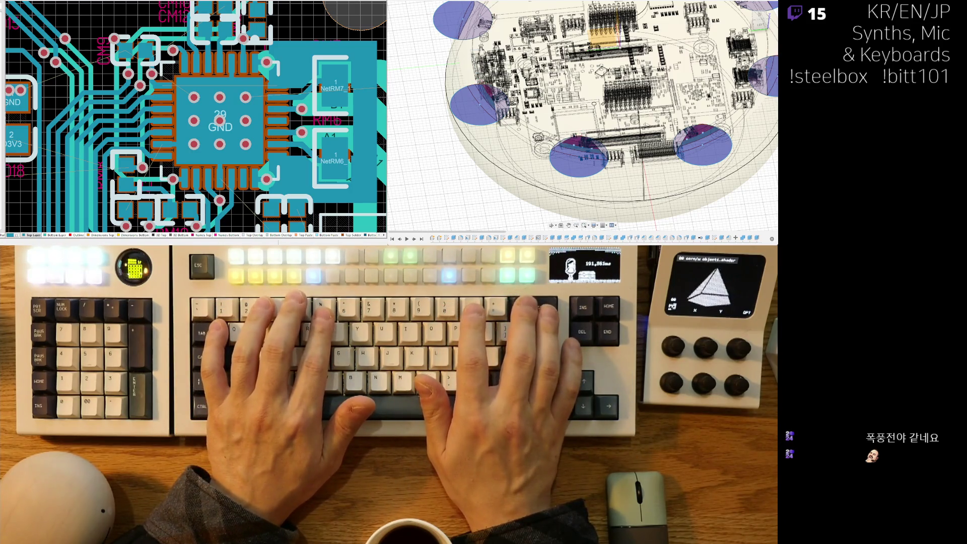
Set the tapered cone extrusion distance to 20 and check the cones from several angles.
shift+middle_drag(569, 208, 558, 192)
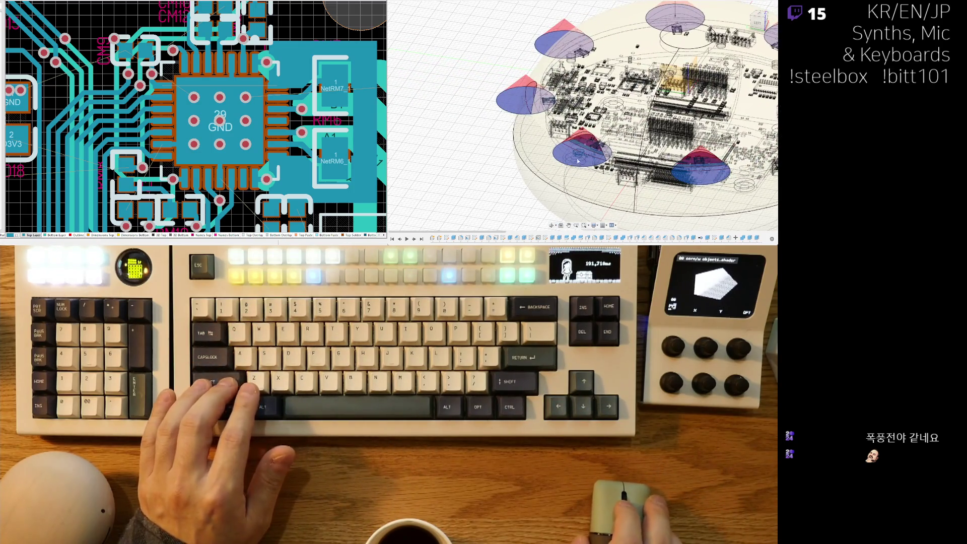
scroll(577, 161, up, 5)
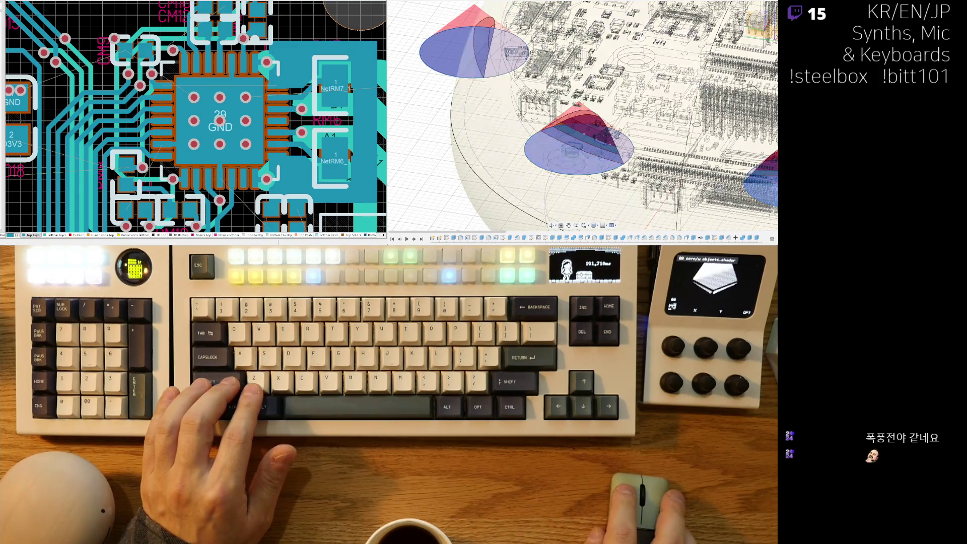
scroll(580, 151, down, 3)
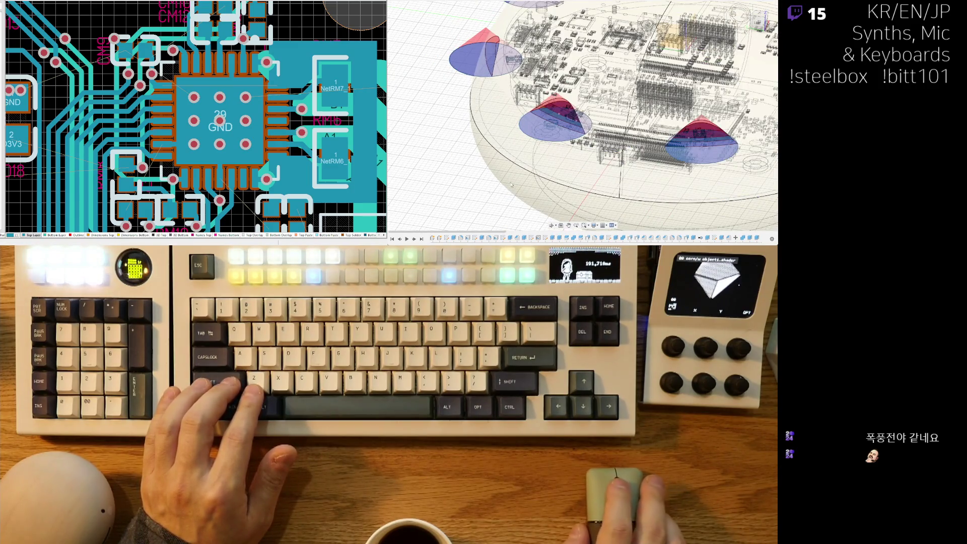
shift+middle_drag(512, 184, 502, 186)
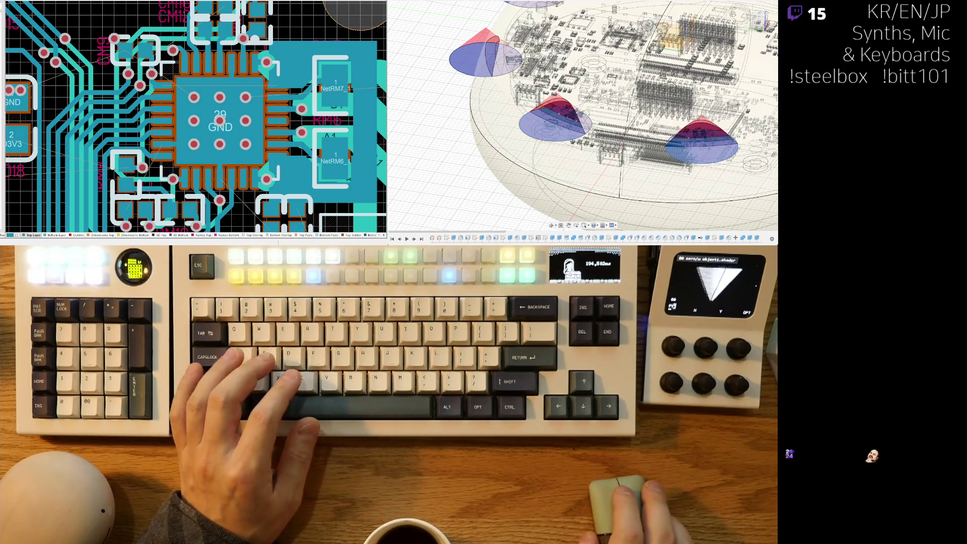
shift+middle_drag(582, 151, 574, 116)
scroll(640, 108, down, 3)
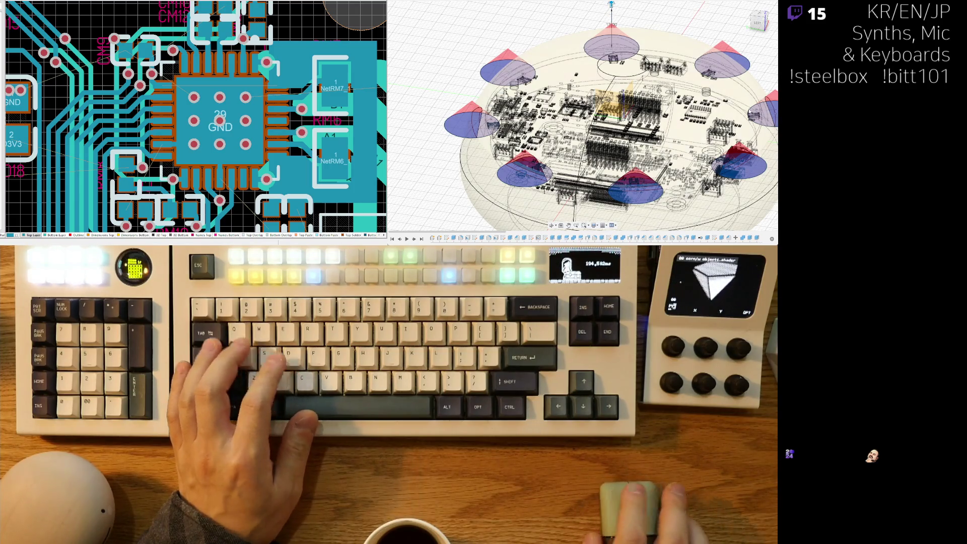
text(20)
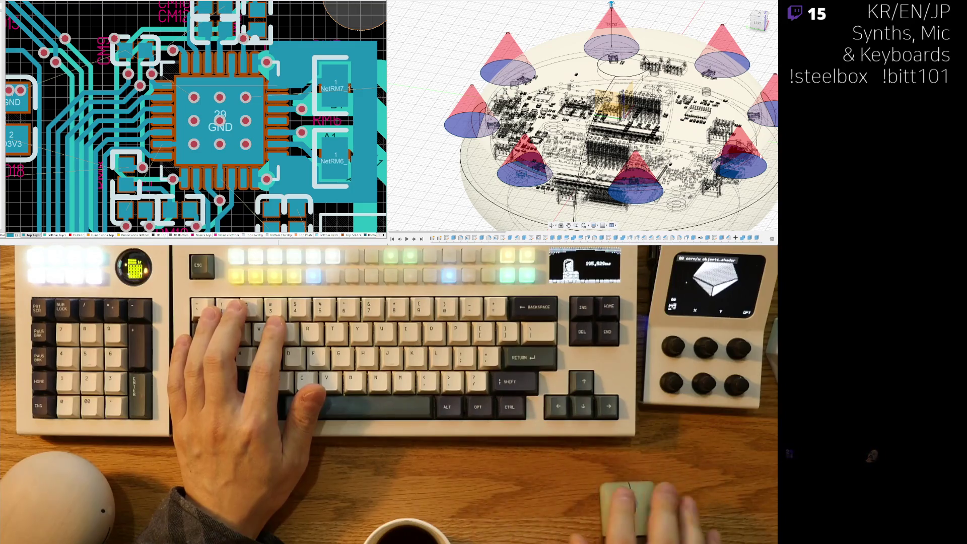
mouse_move(645, 63)
shift+middle_down()
mouse_move(592, 191)
mouse_move(649, 175)
shift+middle_up()
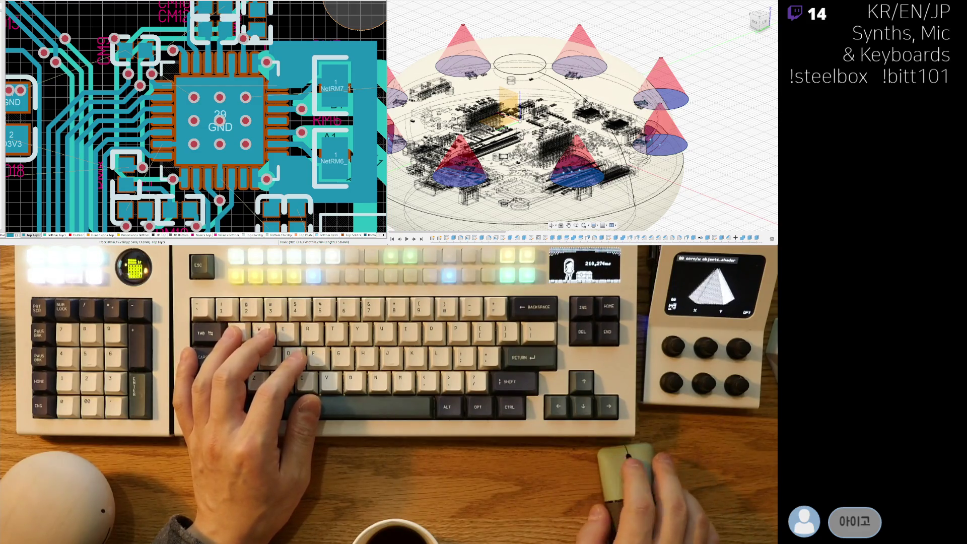
middle_drag(636, 32, 639, 33)
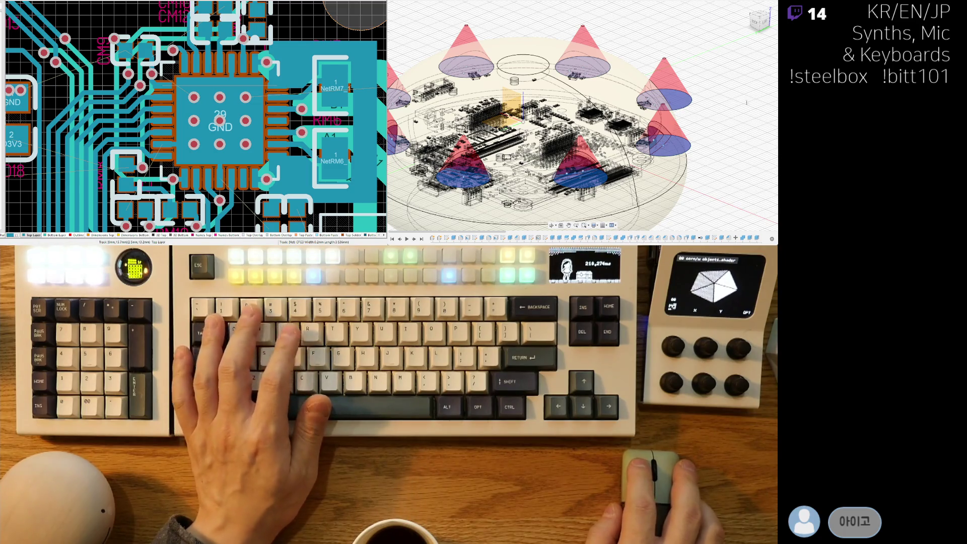
Extrude the edge circles taller as cones with a 35° taper angle and commit the feature.
key(v)
key(v)
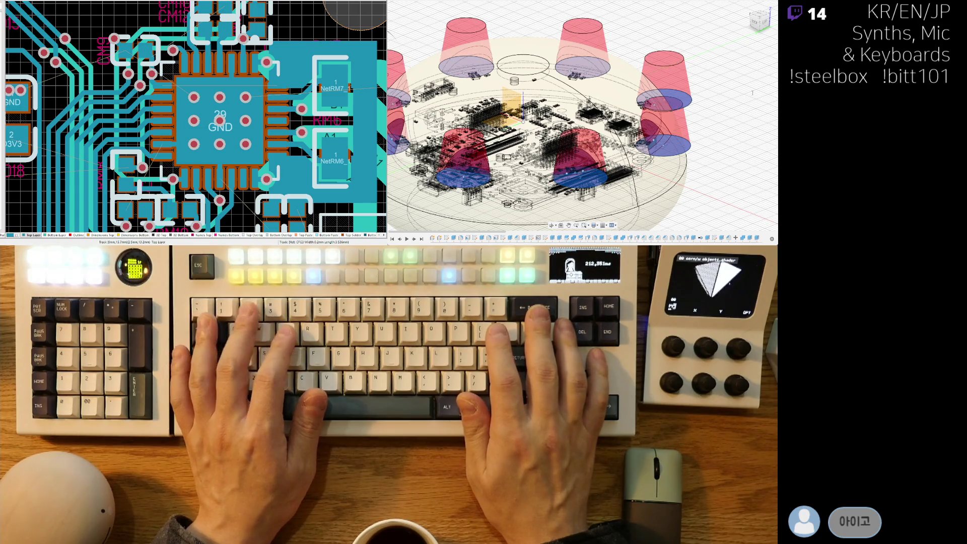
mouse_move(653, 193)
middle_down()
mouse_move(670, 175)
mouse_move(663, 204)
middle_up()
key(F6)
scroll(506, 137, up, 5)
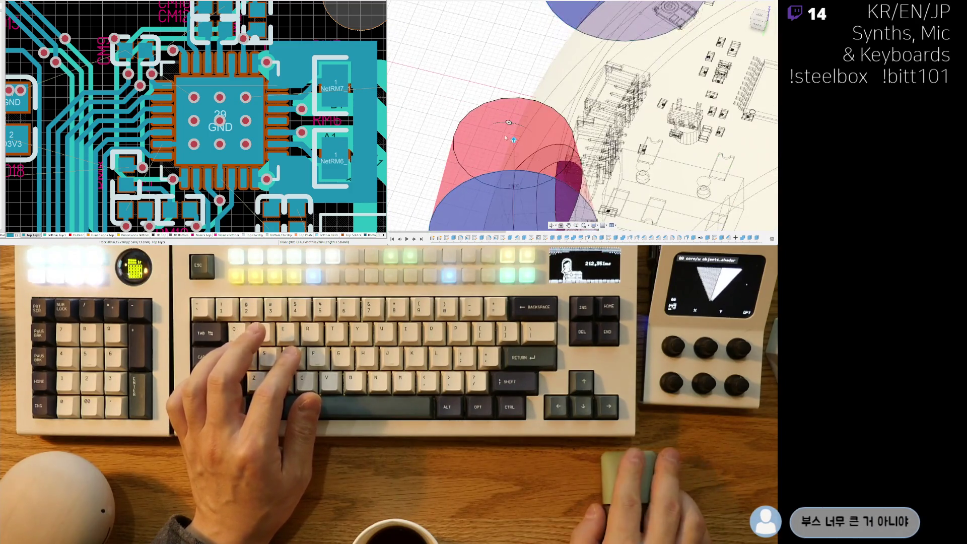
drag(514, 138, 513, 189)
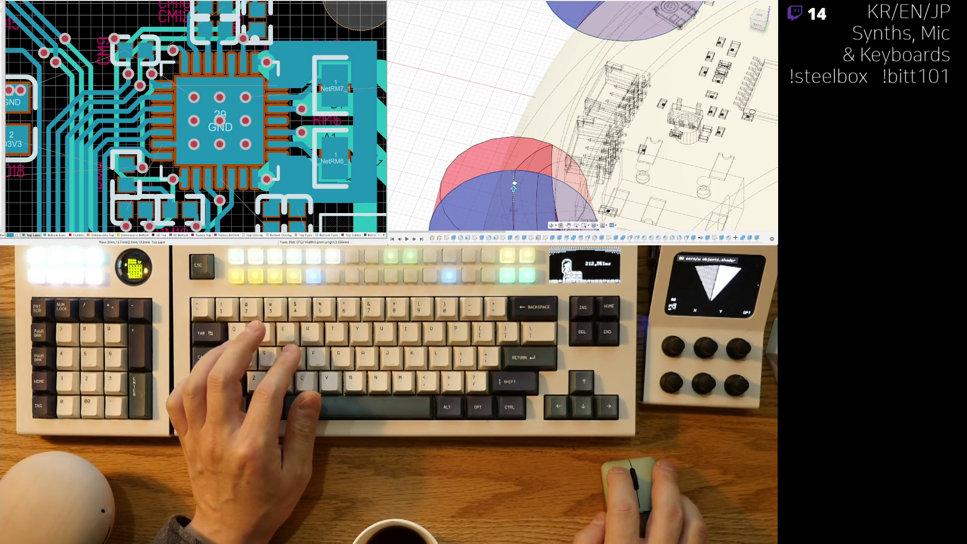
shift+middle_drag(553, 162, 600, 159)
scroll(600, 155, down, 3)
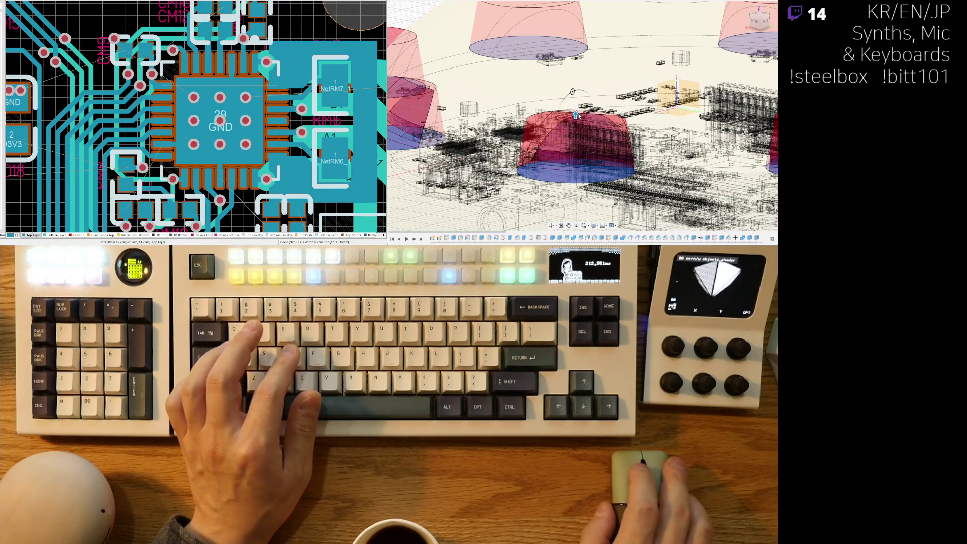
drag(576, 115, 575, 107)
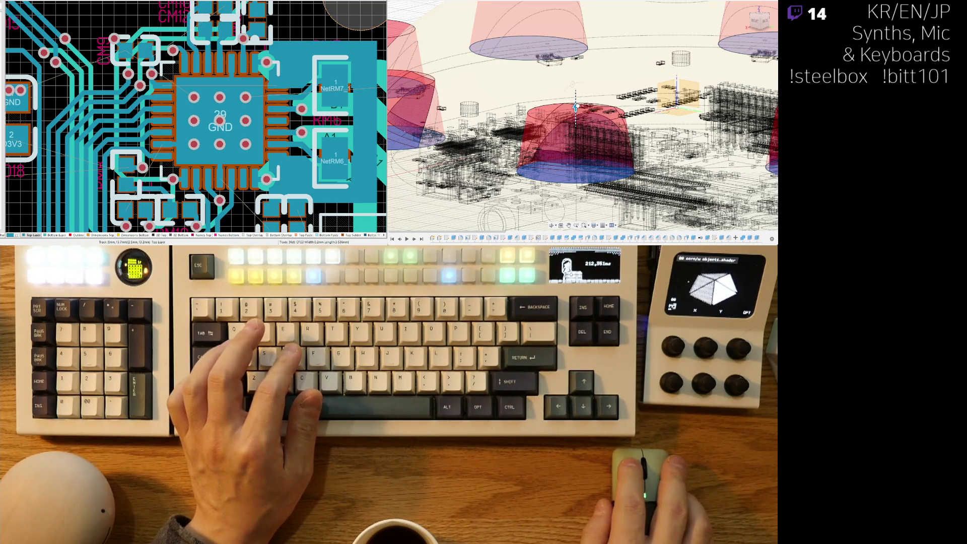
drag(576, 106, 575, 100)
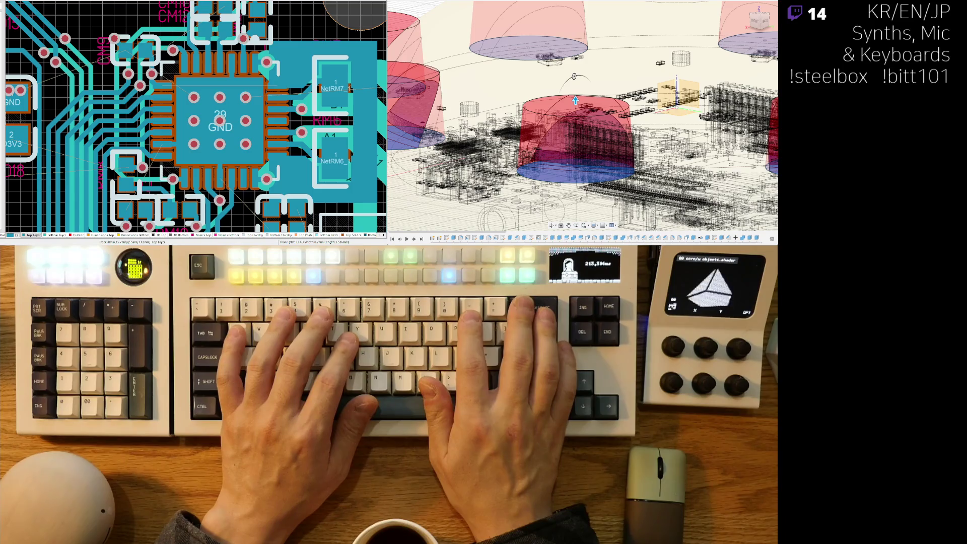
text(3)
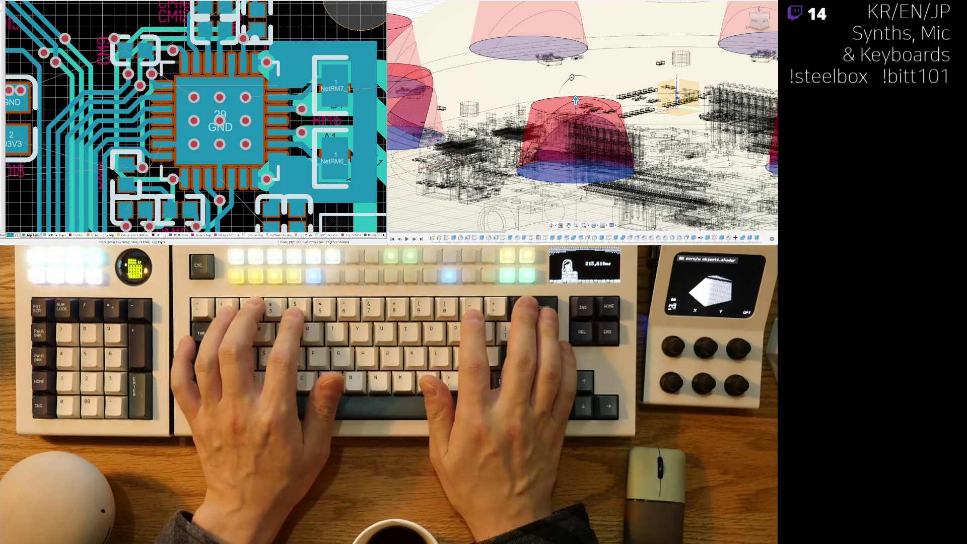
text(5)
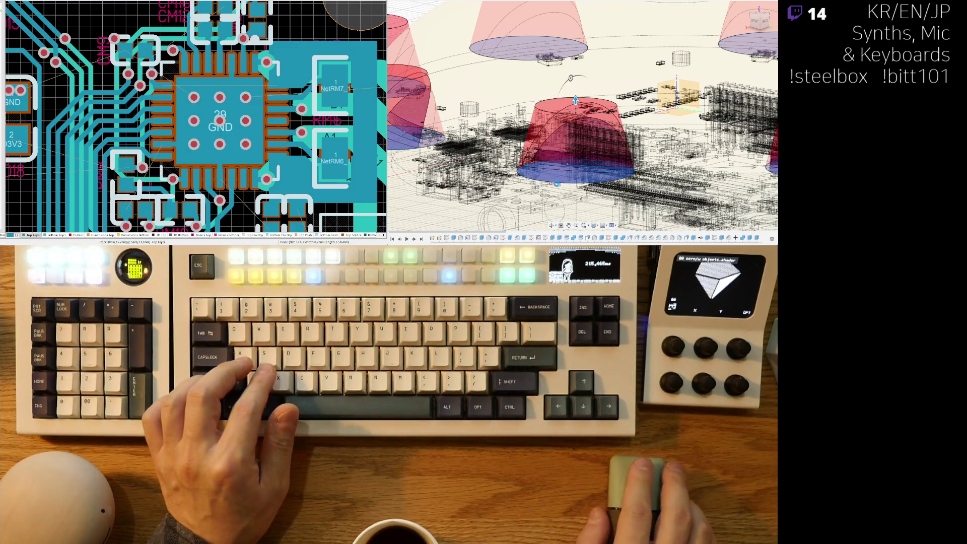
key(Return)
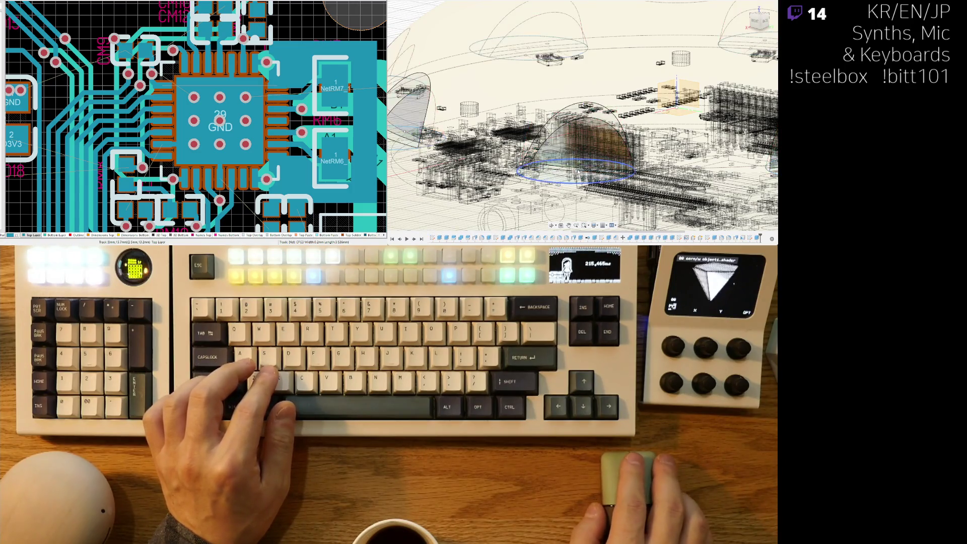
Inspect the new tapered cone bodies, then roll the timeline marker back one step.
scroll(605, 143, down, 5)
mouse_move(605, 143)
shift+middle_down()
mouse_move(630, 182)
mouse_move(660, 155)
mouse_move(656, 194)
shift+middle_up()
scroll(632, 183, down, 5)
scroll(542, 210, up, 10)
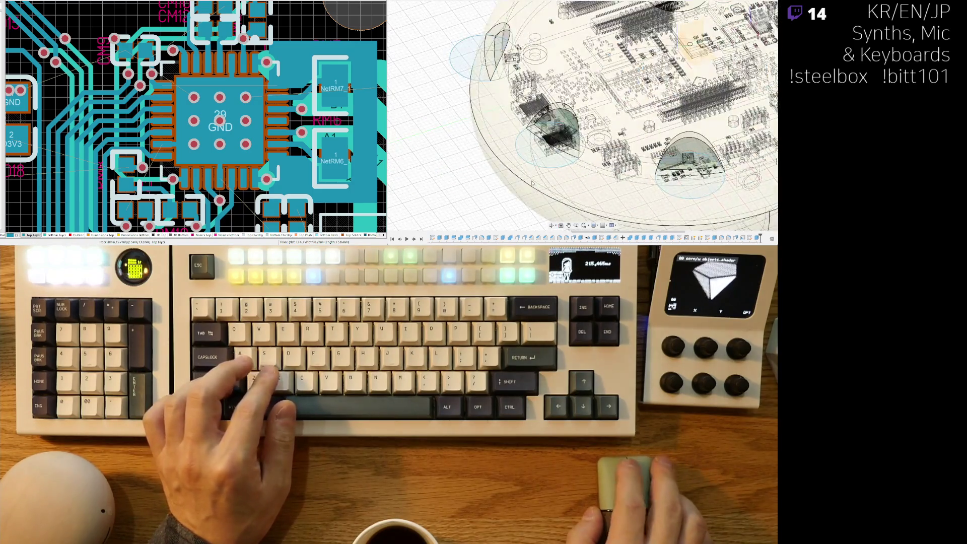
mouse_move(571, 146)
shift+middle_down()
mouse_move(577, 204)
mouse_move(645, 192)
mouse_move(624, 173)
shift+middle_up()
scroll(626, 172, down, 5)
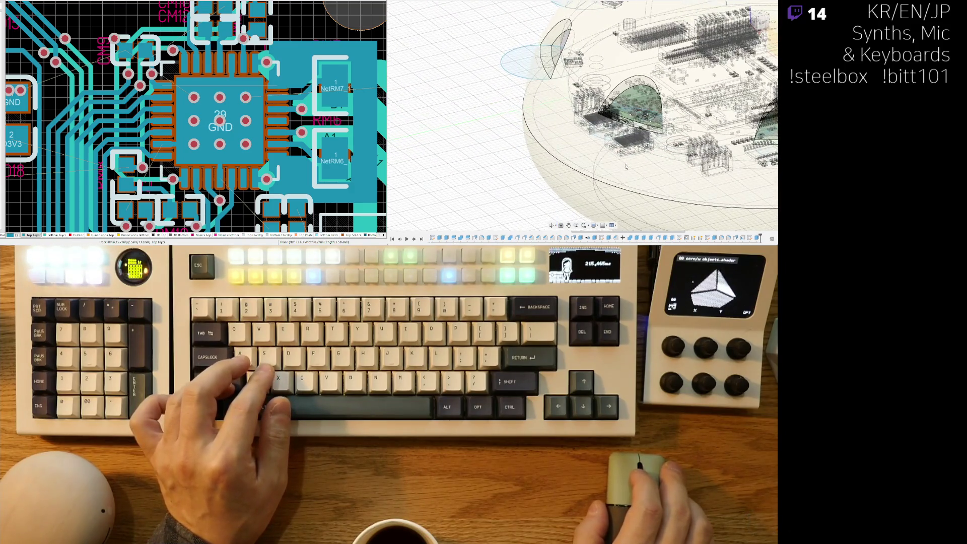
scroll(728, 222, up, 3)
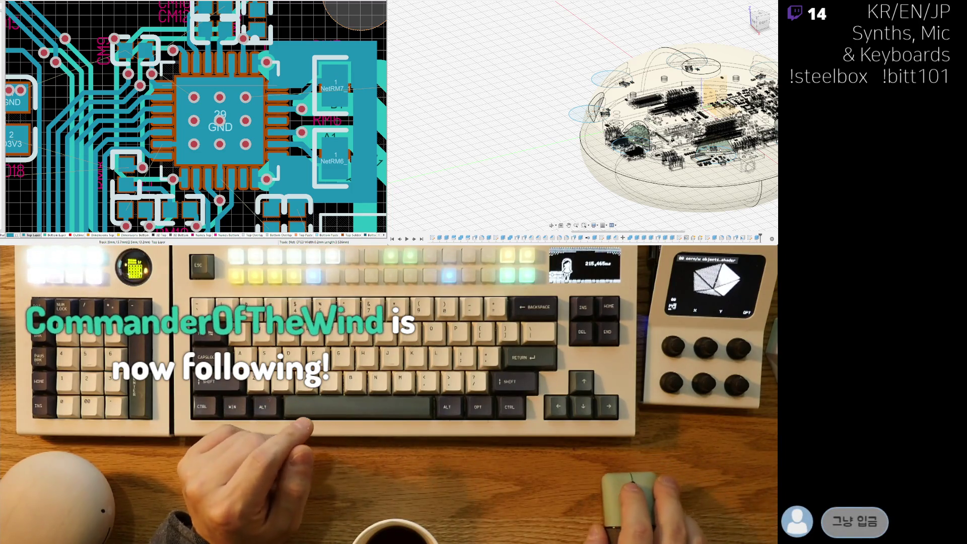
middle_drag(578, 185, 538, 170)
scroll(557, 211, up, 3)
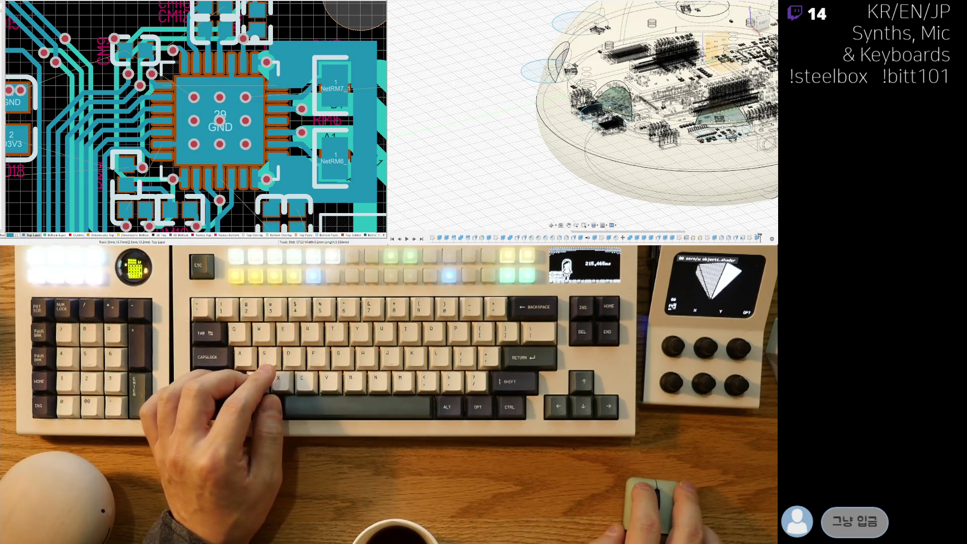
drag(753, 237, 750, 238)
click(760, 20)
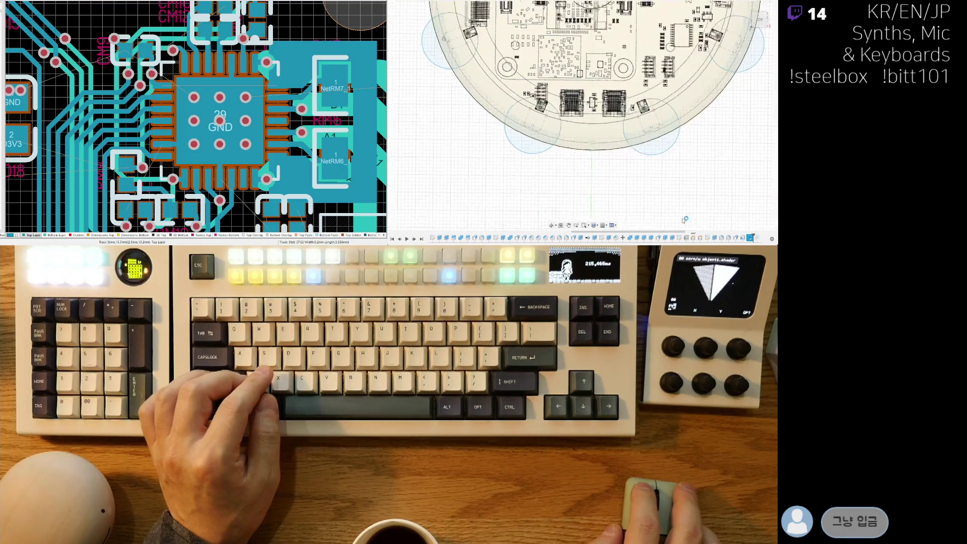
Give the upper-left edge circle a 10 mm diameter dimension in the sketch.
scroll(566, 186, down, 3)
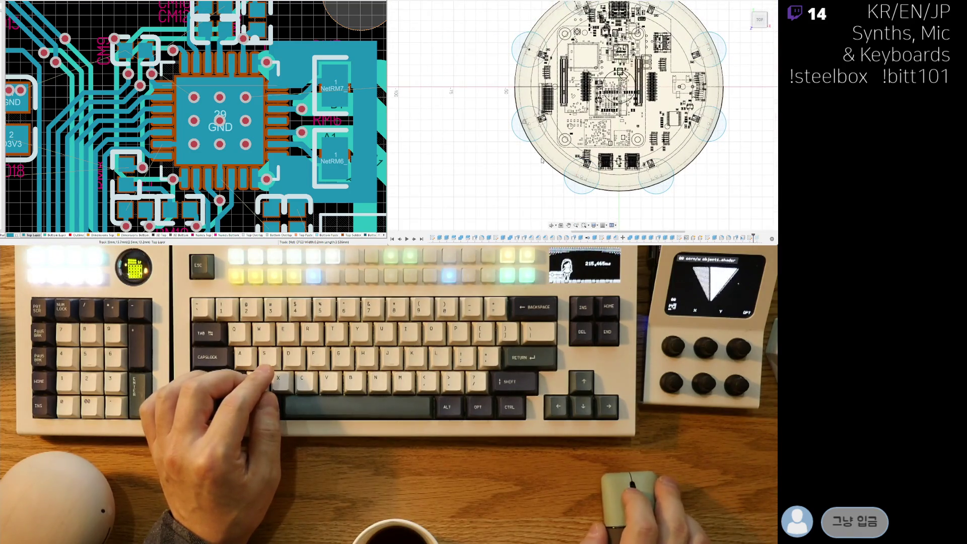
click(527, 38)
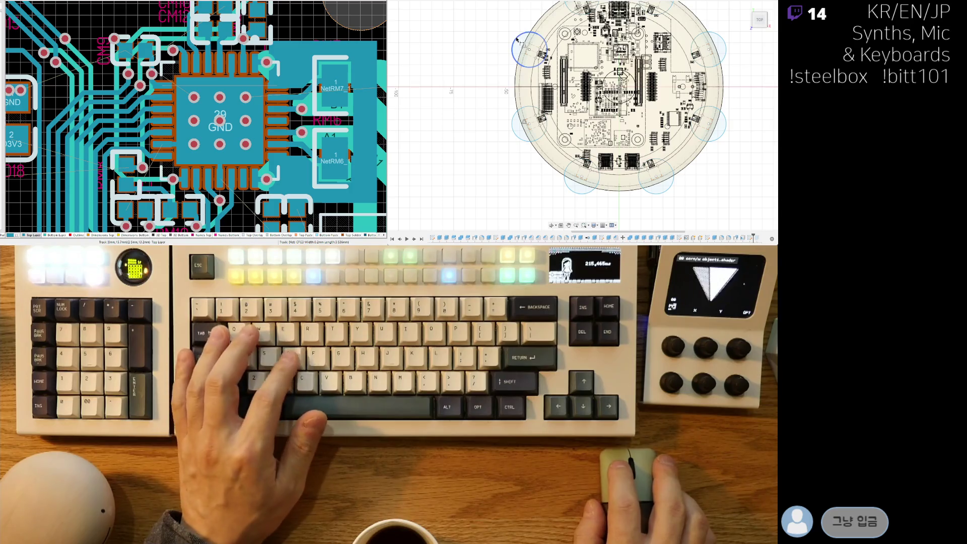
key(d)
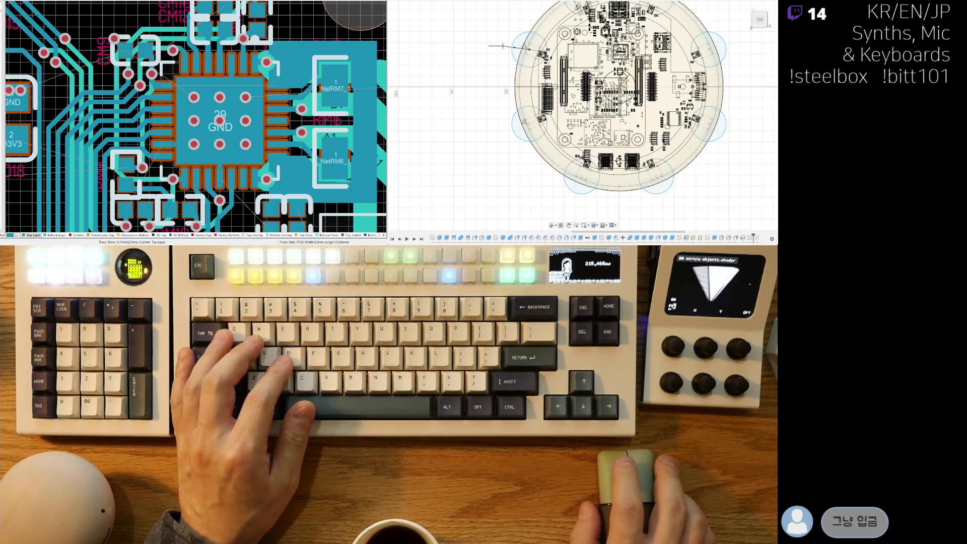
click(503, 46)
text(10)
key(Return)
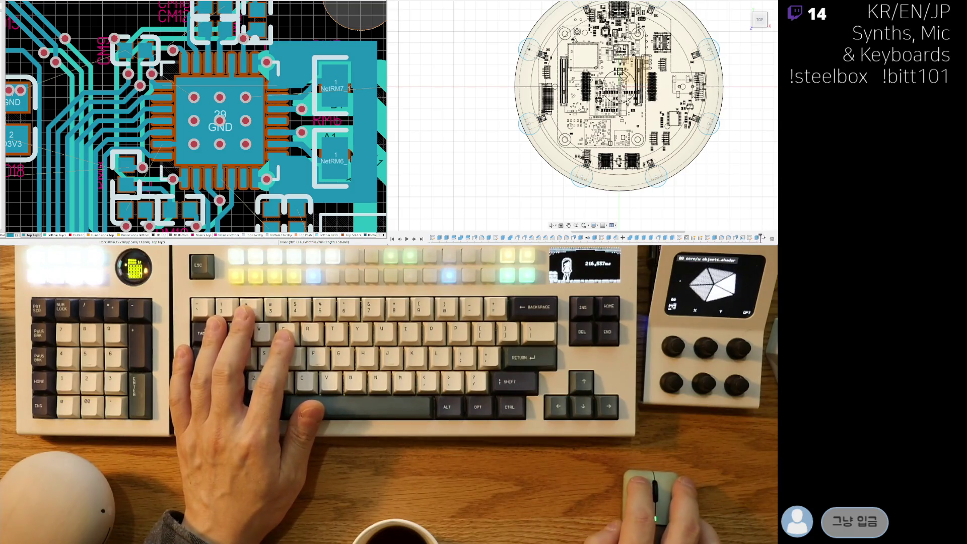
mouse_move(662, 141)
shift+middle_down()
mouse_move(660, 168)
mouse_move(653, 139)
mouse_move(548, 160)
shift+middle_up()
scroll(655, 146, up, 3)
scroll(624, 113, up, 5)
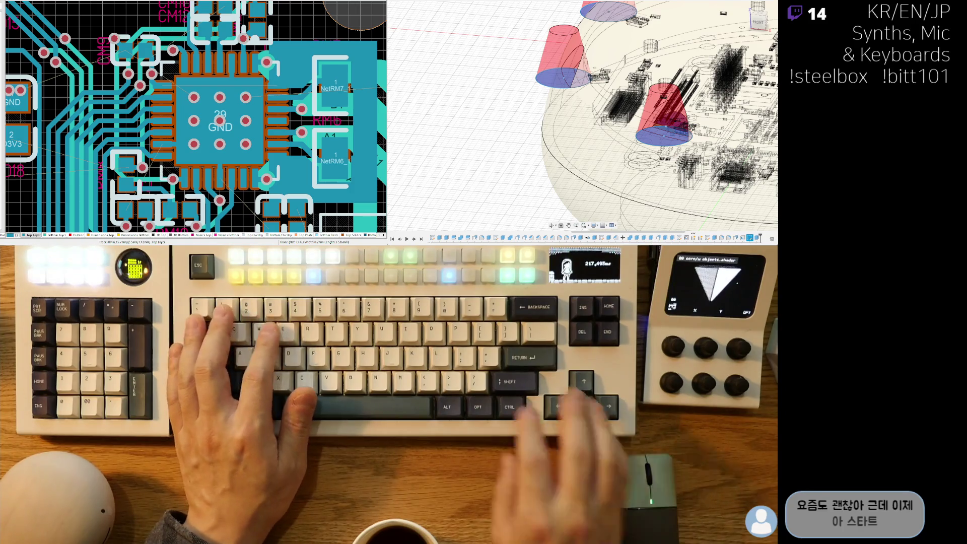
Finish the sketch so the cone bodies update into half-round cuts in the dome shell.
key(Return)
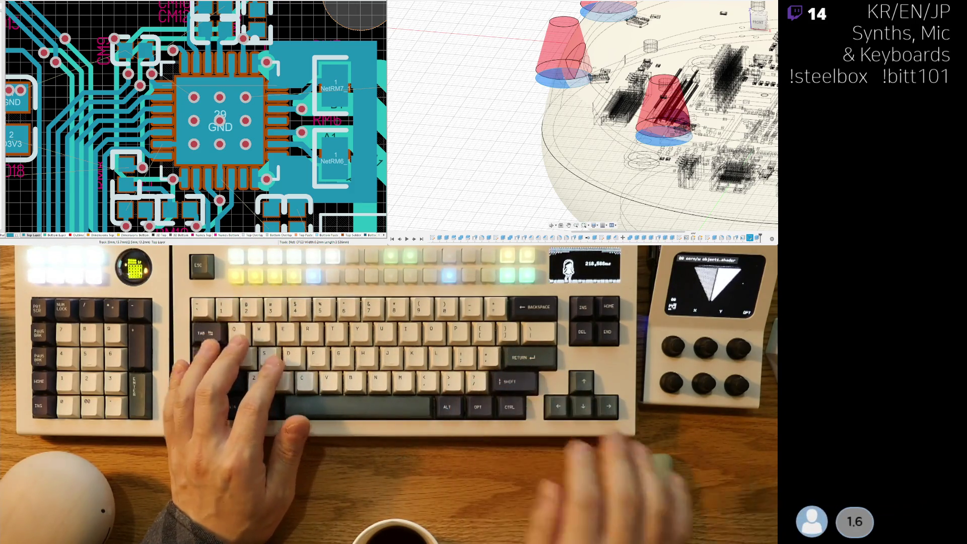
shift+middle_drag(532, 123, 675, 100)
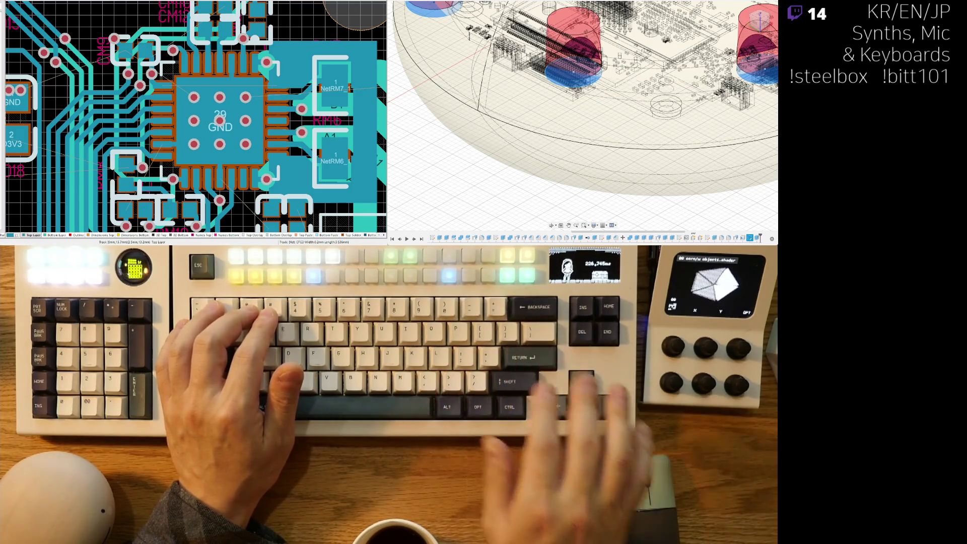
scroll(746, 146, up, 10)
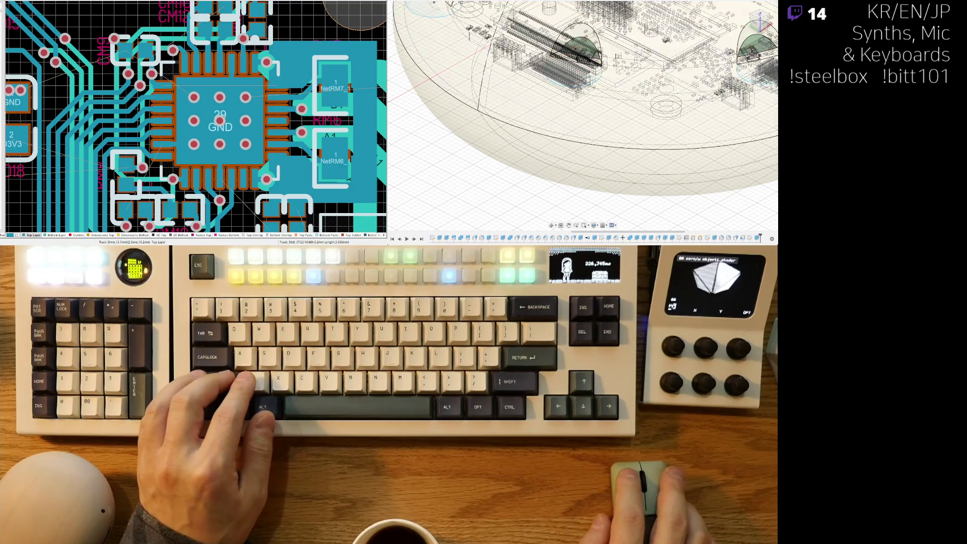
Hide the PCB and its components, then view the bare shell from the front near a cutout.
mouse_move(650, 121)
shift+middle_down()
mouse_move(671, 120)
mouse_move(665, 109)
mouse_move(644, 115)
mouse_move(553, 181)
shift+middle_up()
shift+middle_drag(486, 182, 448, 169)
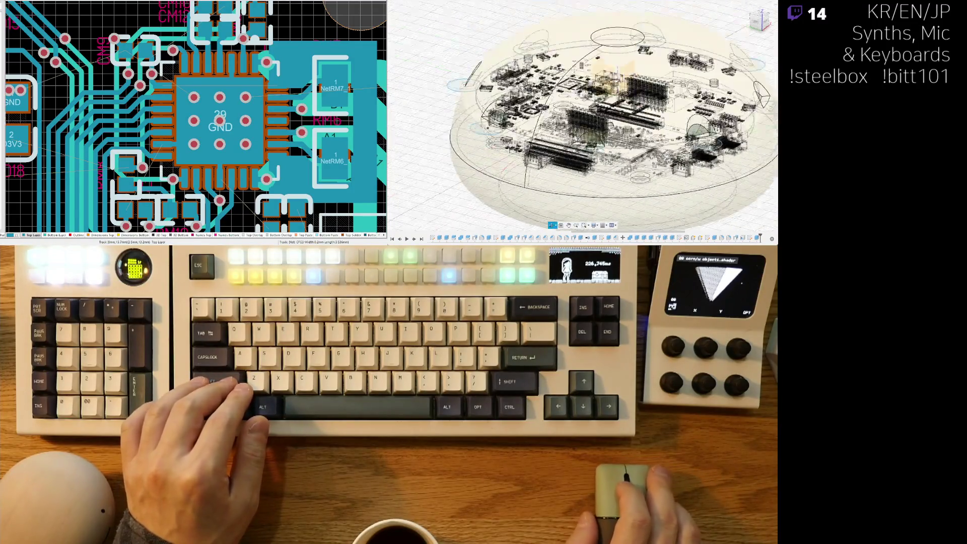
scroll(428, 162, up, 3)
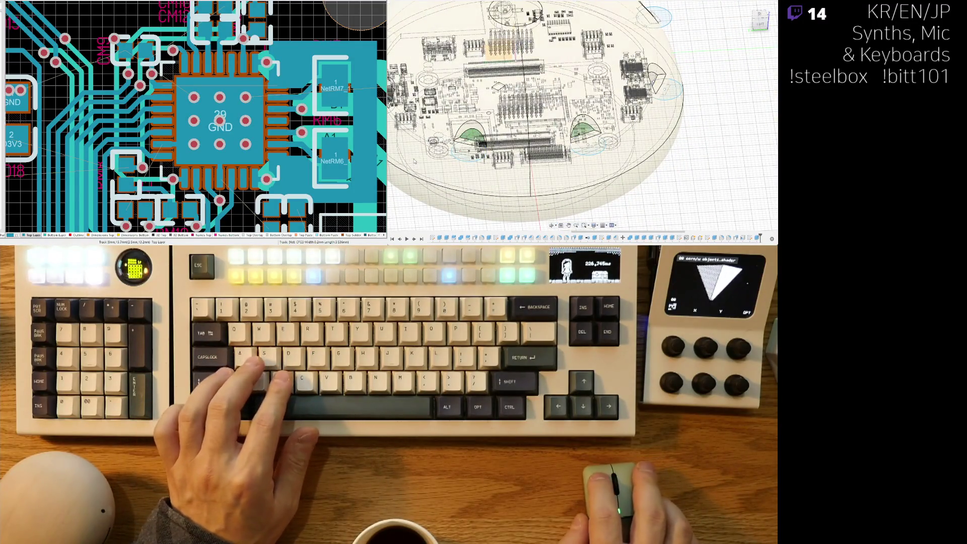
key(ctrl+z)
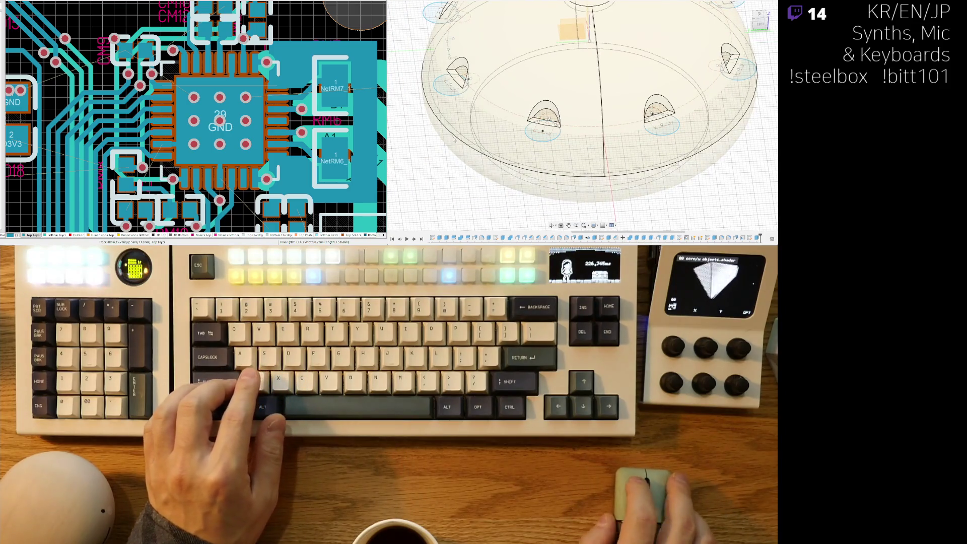
mouse_move(651, 194)
shift+middle_down()
mouse_move(617, 164)
mouse_move(600, 166)
mouse_move(694, 132)
mouse_move(416, 54)
shift+middle_up()
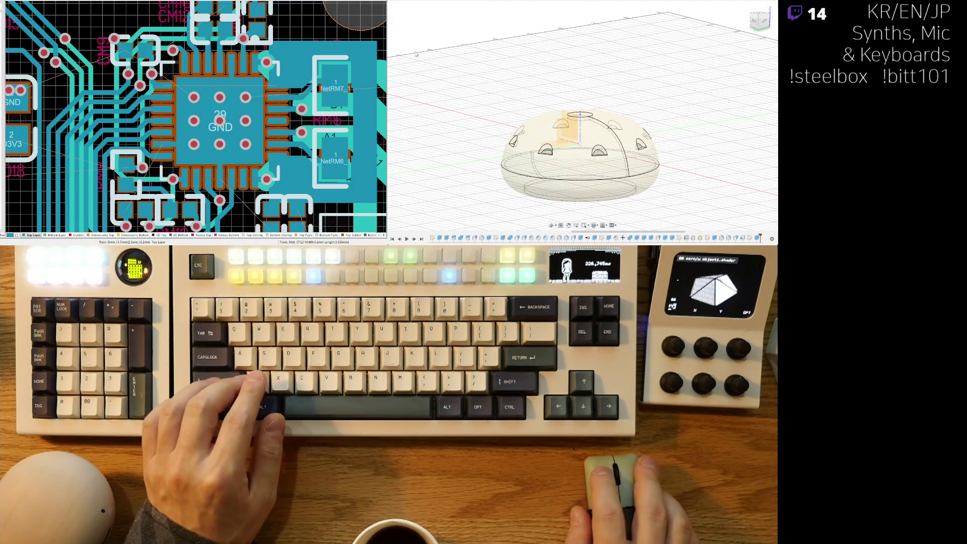
key(f)
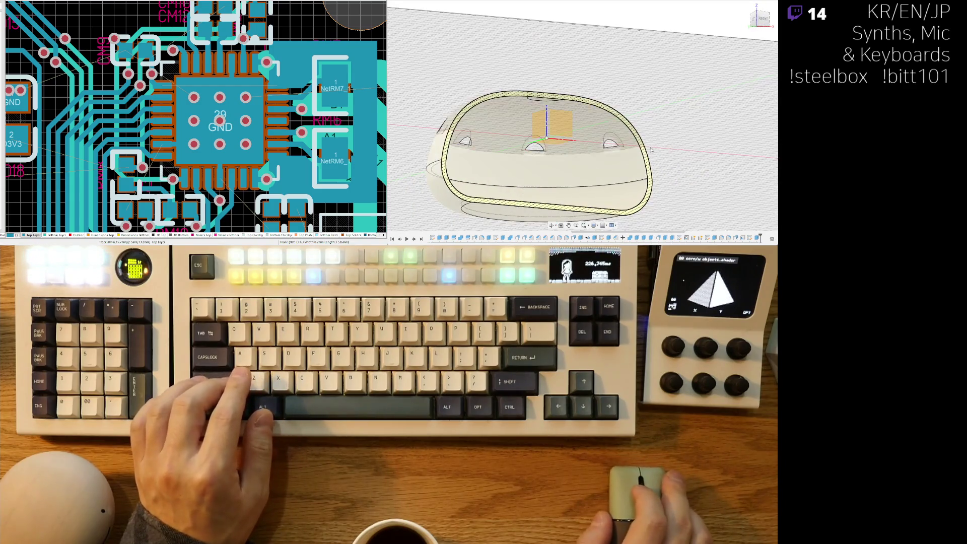
shift+middle_drag(639, 119, 610, 144)
scroll(610, 144, up, 5)
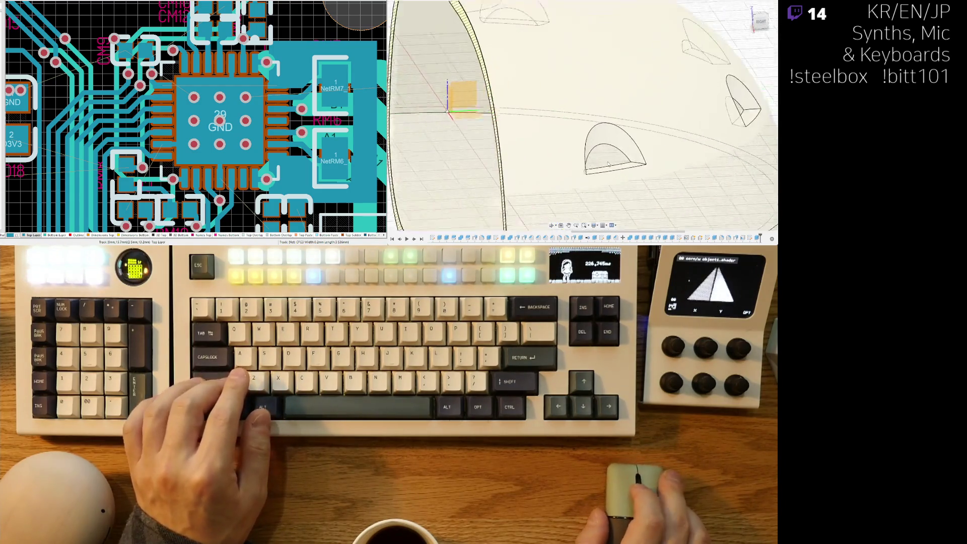
Select the hole's inner arc edge and drag the cutout profile's top-left corner up and left.
click(609, 145)
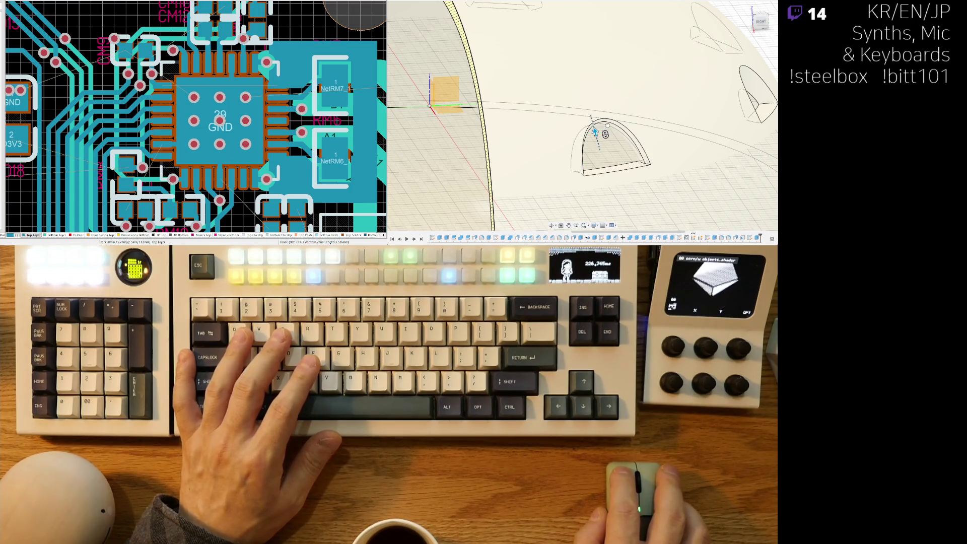
mouse_move(593, 124)
shift+middle_down()
mouse_move(628, 143)
mouse_move(620, 140)
shift+middle_up()
scroll(561, 85, up, 5)
mouse_move(562, 88)
shift+middle_down()
mouse_move(546, 95)
mouse_move(559, 134)
mouse_move(526, 144)
mouse_move(520, 162)
mouse_move(593, 175)
mouse_move(589, 135)
shift+middle_up()
scroll(592, 174, down, 3)
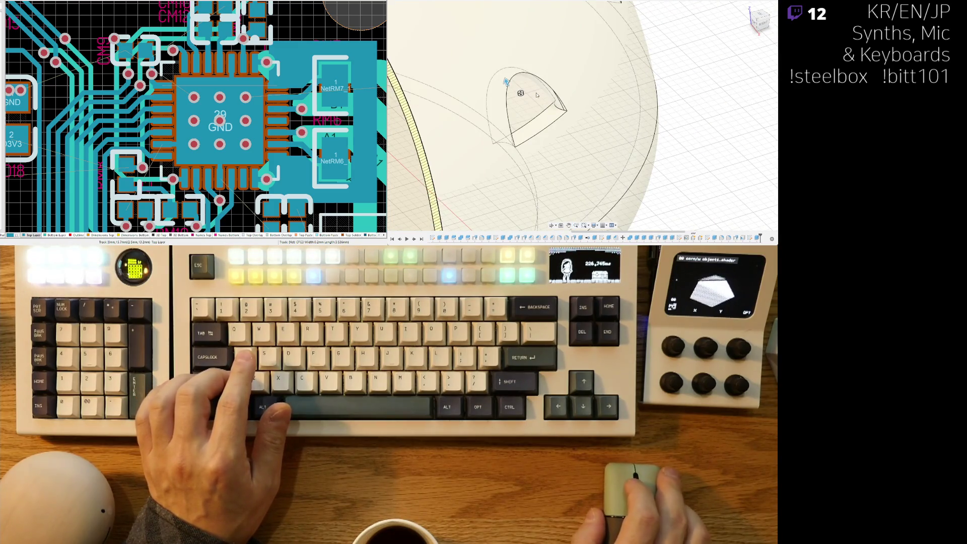
drag(506, 82, 509, 88)
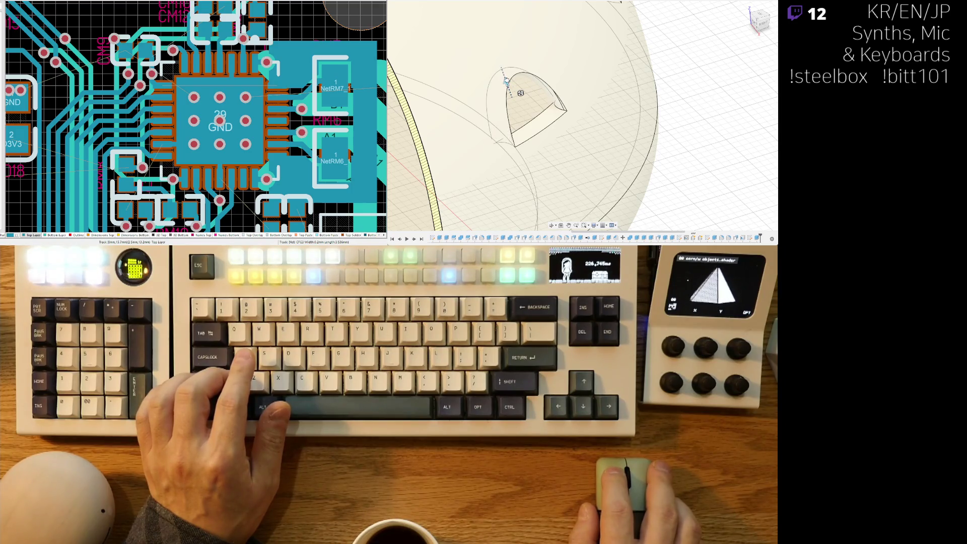
drag(506, 81, 503, 75)
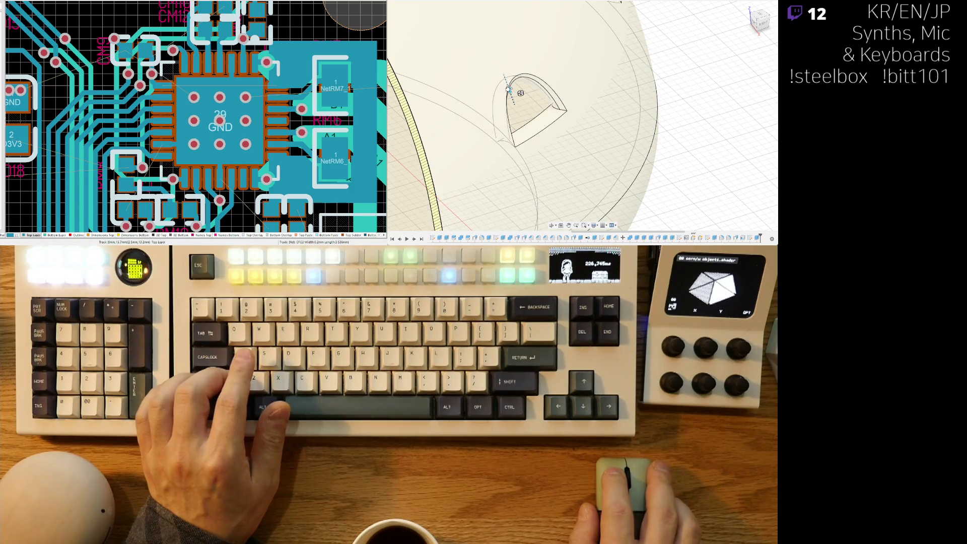
drag(511, 96, 509, 89)
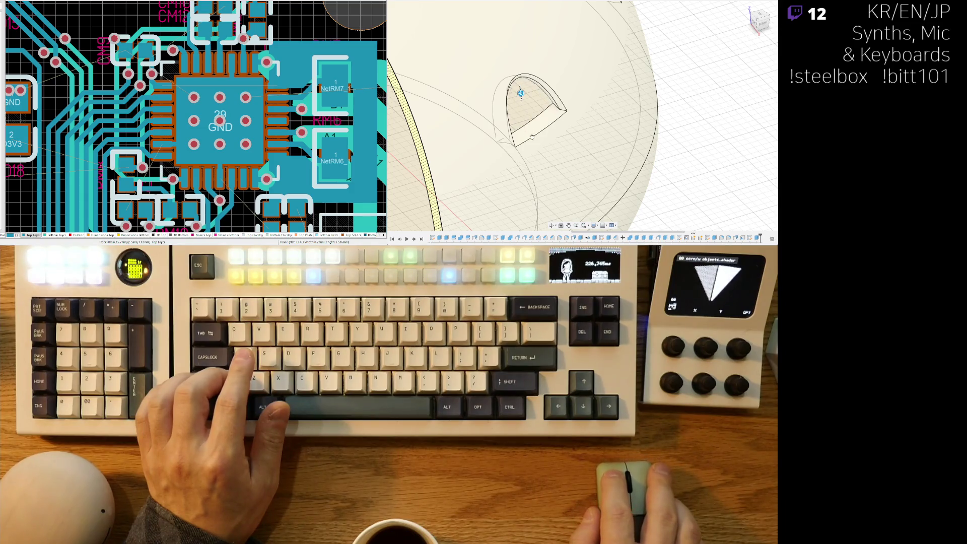
Stretch the cutout's arched outline taller and wider.
scroll(508, 89, up, 5)
shift+middle_drag(510, 91, 553, 102)
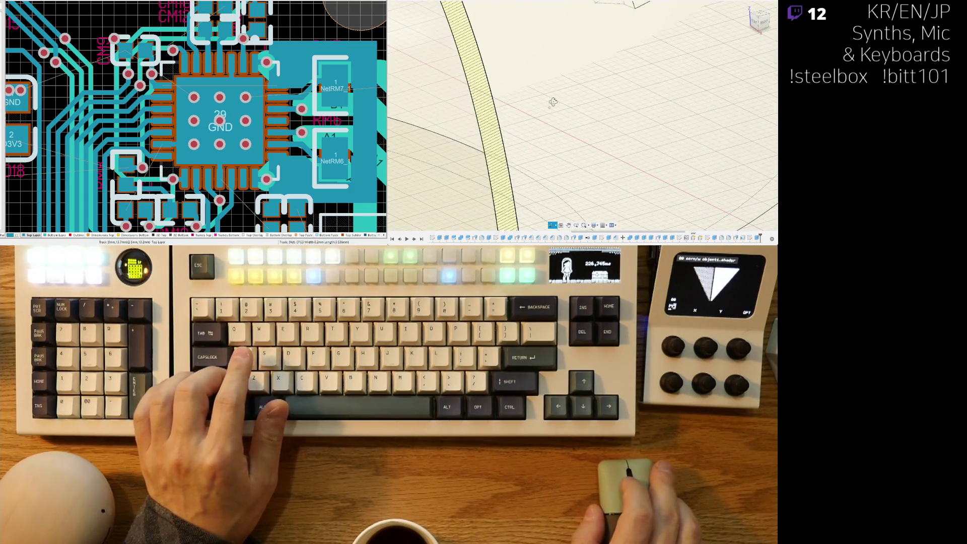
scroll(553, 105, down, 10)
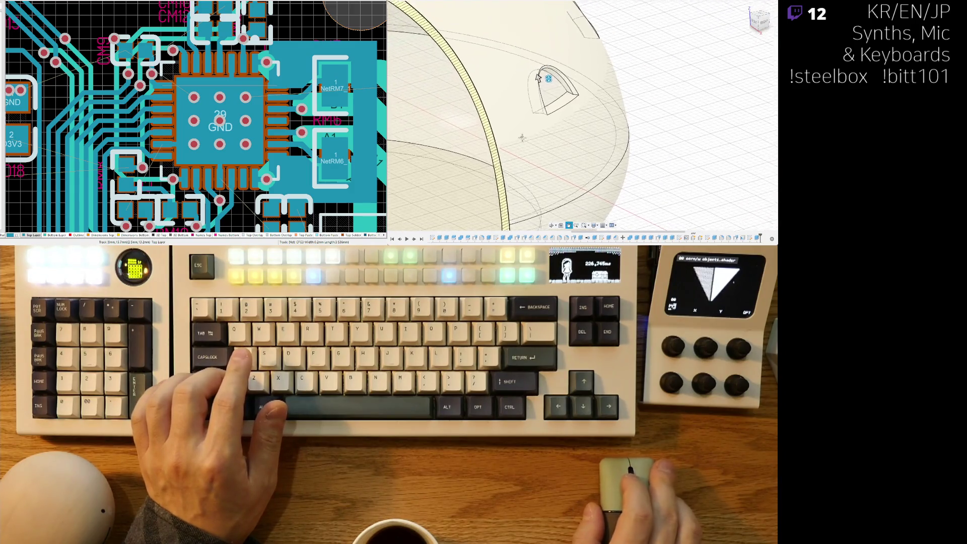
mouse_move(526, 91)
shift+middle_down()
mouse_move(578, 101)
mouse_move(571, 80)
shift+middle_up()
scroll(571, 80, up, 2)
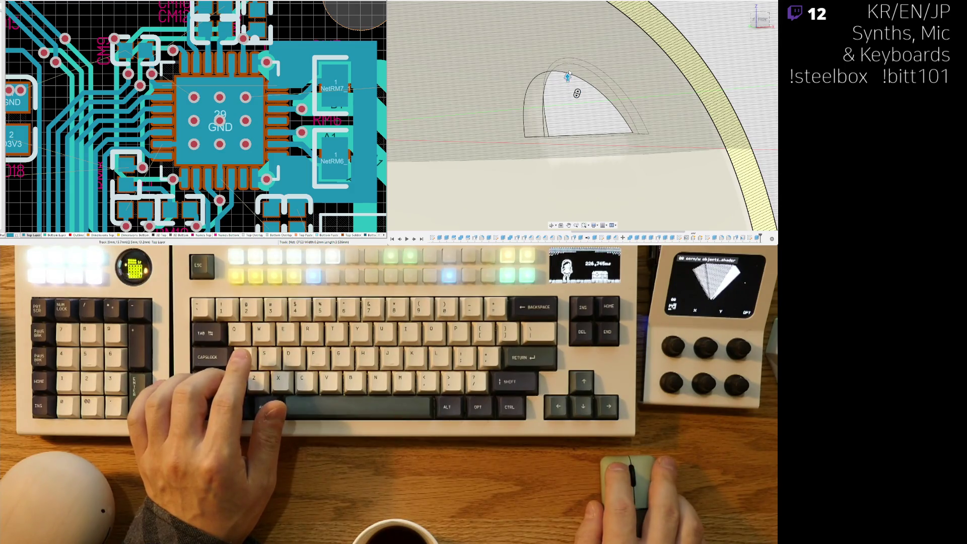
drag(567, 76, 565, 58)
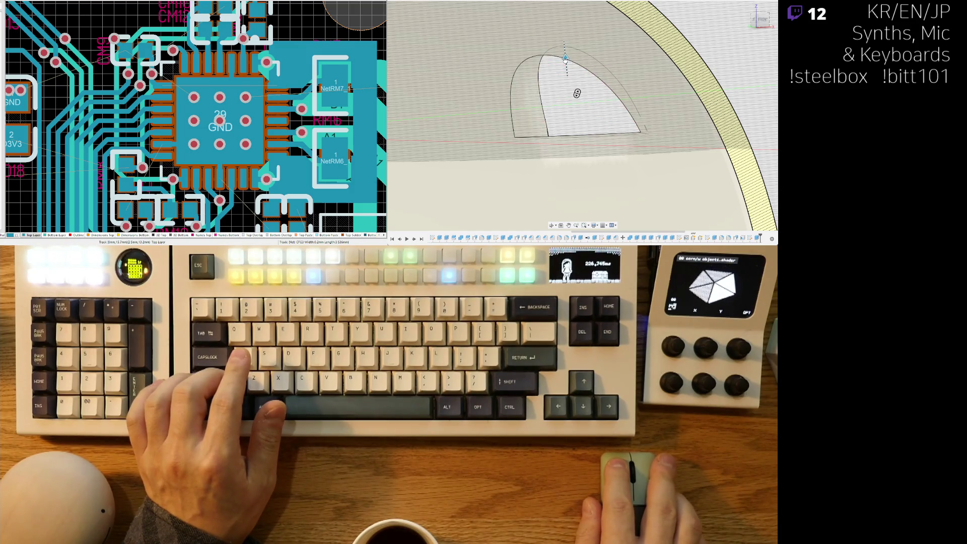
mouse_move(604, 66)
shift+middle_down()
mouse_move(551, 146)
mouse_move(585, 130)
mouse_move(583, 122)
shift+middle_up()
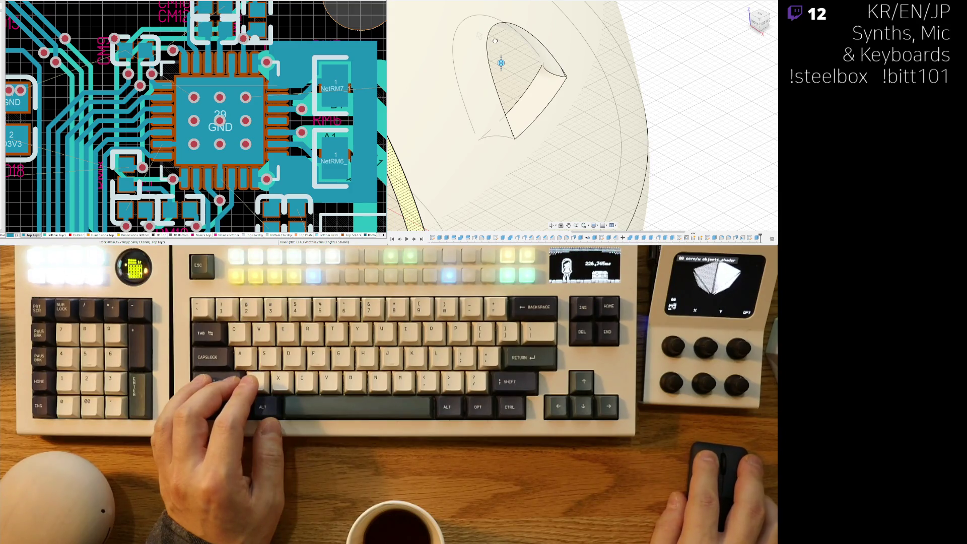
Reshape the arch's inner curve, undo that edit, and select then clear the top curved face.
drag(501, 90, 502, 119)
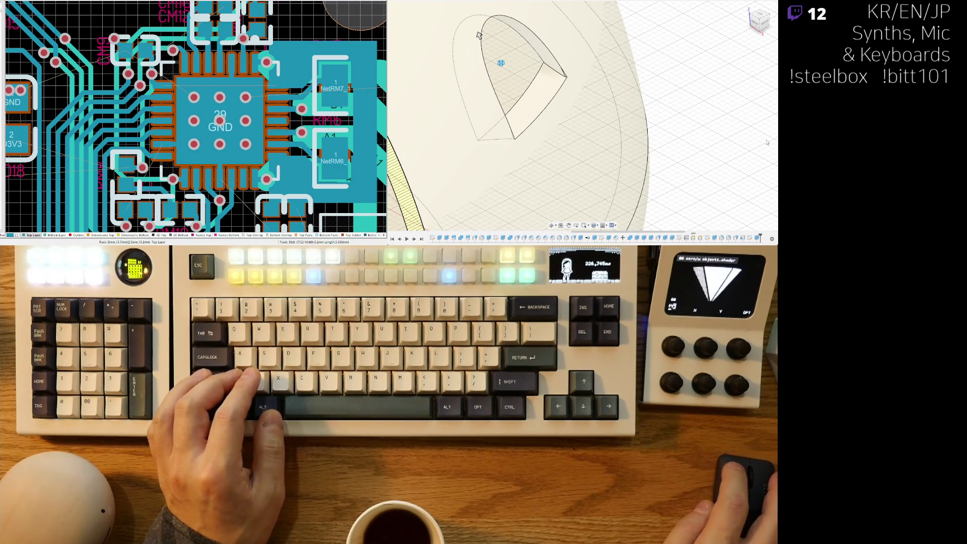
key(ctrl+z)
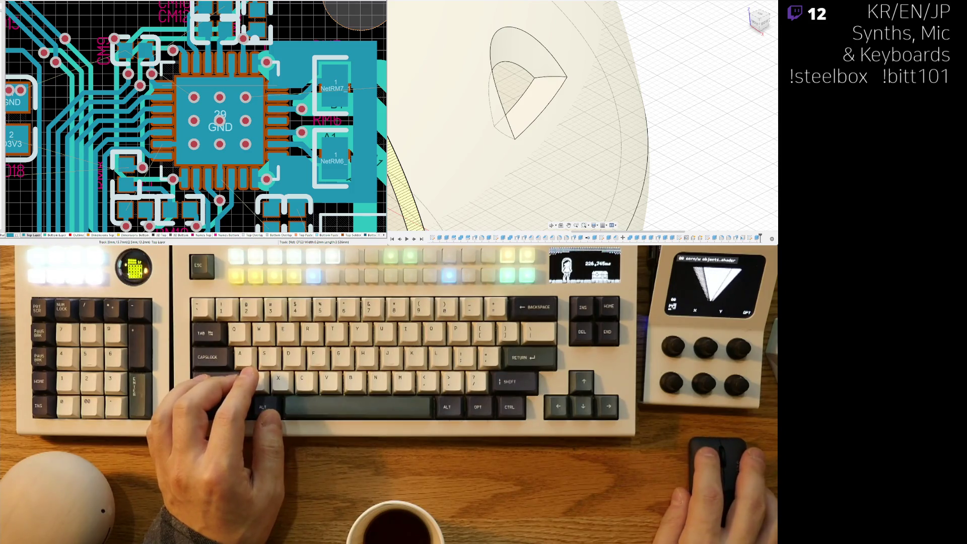
click(531, 71)
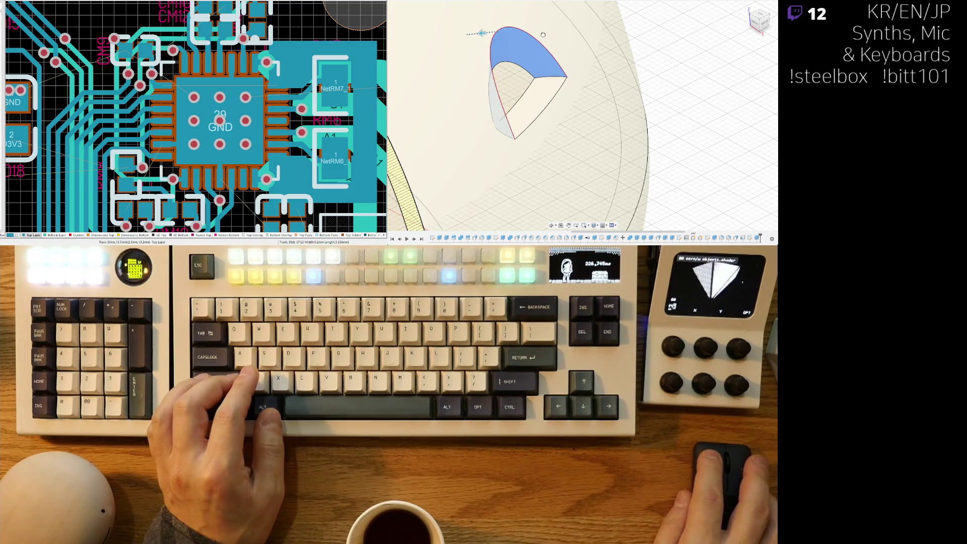
click(767, 125)
mouse_move(705, 130)
shift+middle_down()
mouse_move(568, 139)
mouse_move(570, 84)
shift+middle_up()
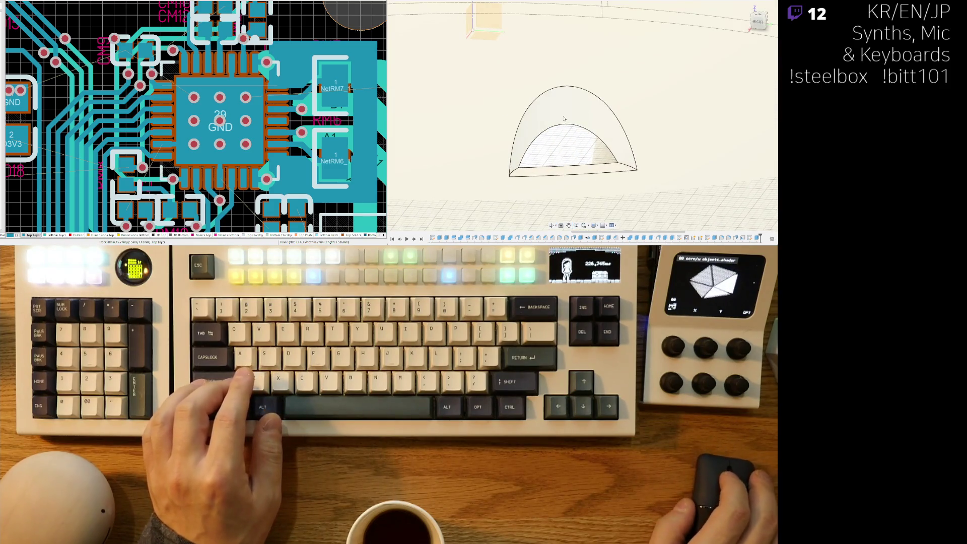
Select the half-round body's outer curved face and pull it outward to enlarge it.
click(570, 84)
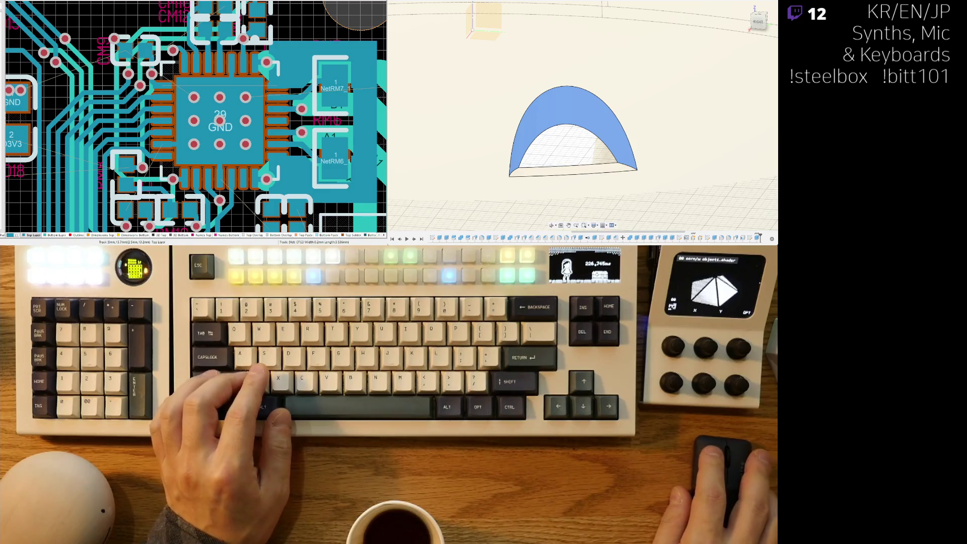
mouse_move(564, 113)
shift+middle_down()
mouse_move(559, 105)
mouse_move(565, 119)
shift+middle_up()
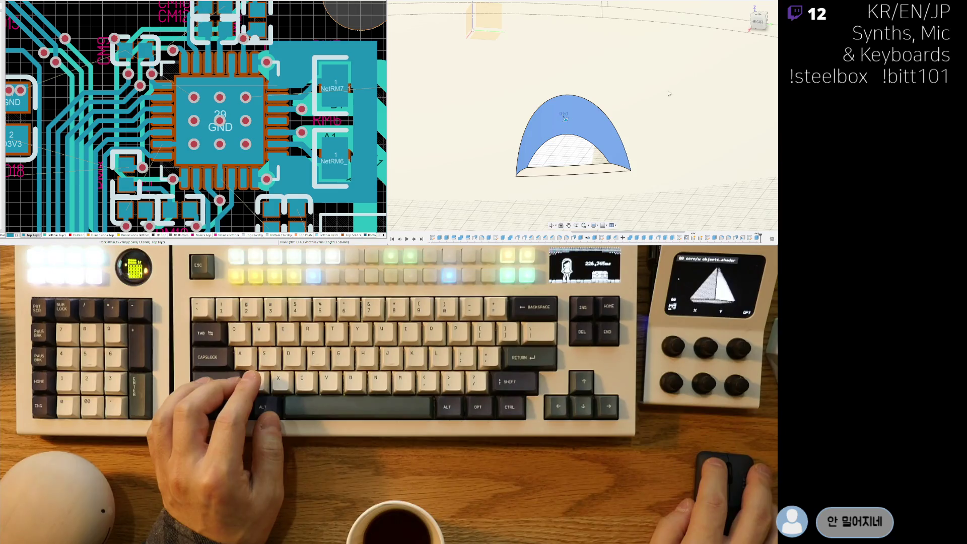
shift+middle_drag(761, 78, 713, 78)
click(713, 78)
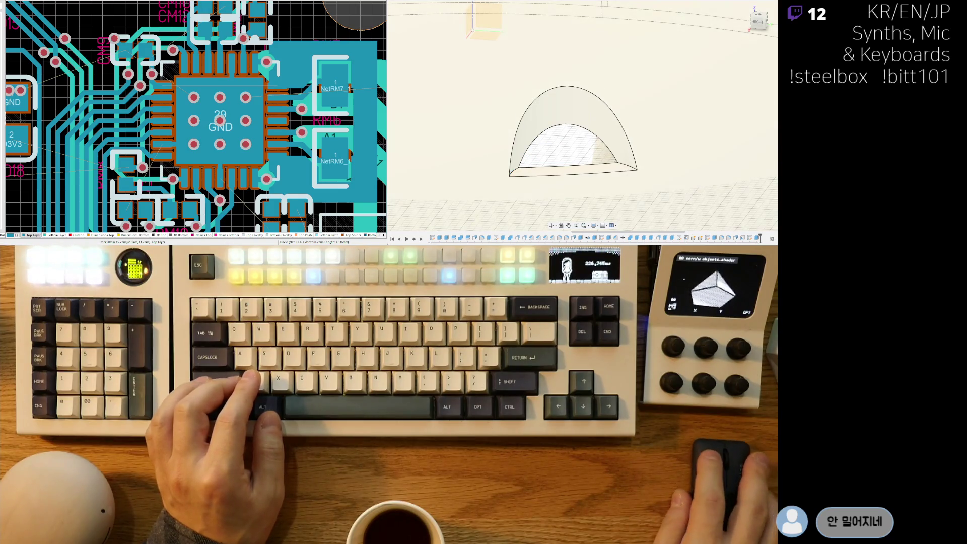
click(577, 118)
shift+middle_drag(583, 112, 598, 103)
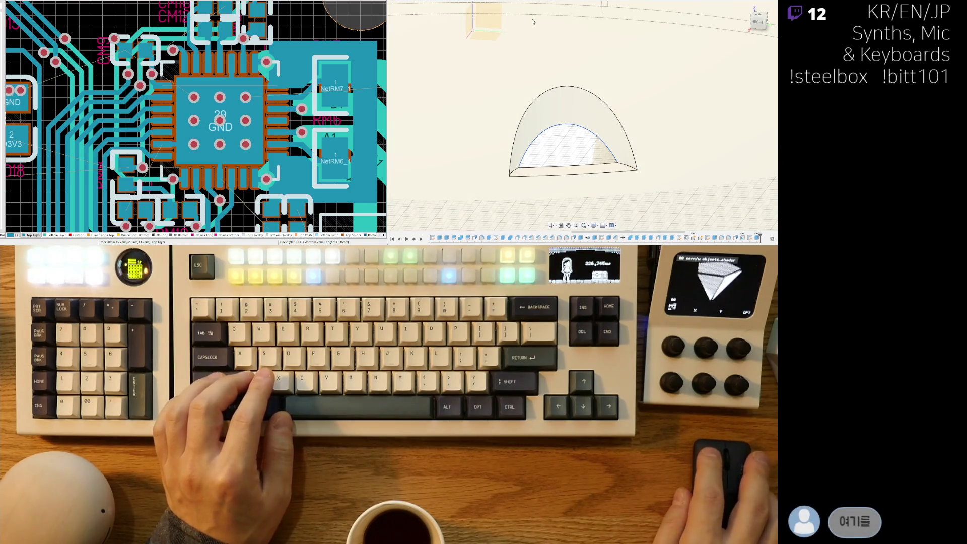
drag(568, 129, 576, 105)
scroll(604, 126, up, 5)
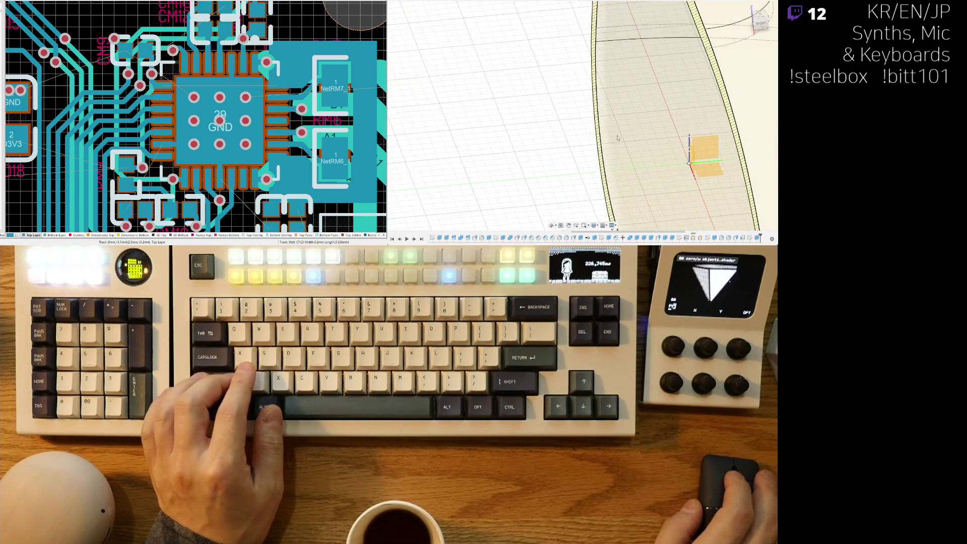
In front view, drag the loft profile's sketch points up to reshape the cutout.
scroll(618, 138, down, 5)
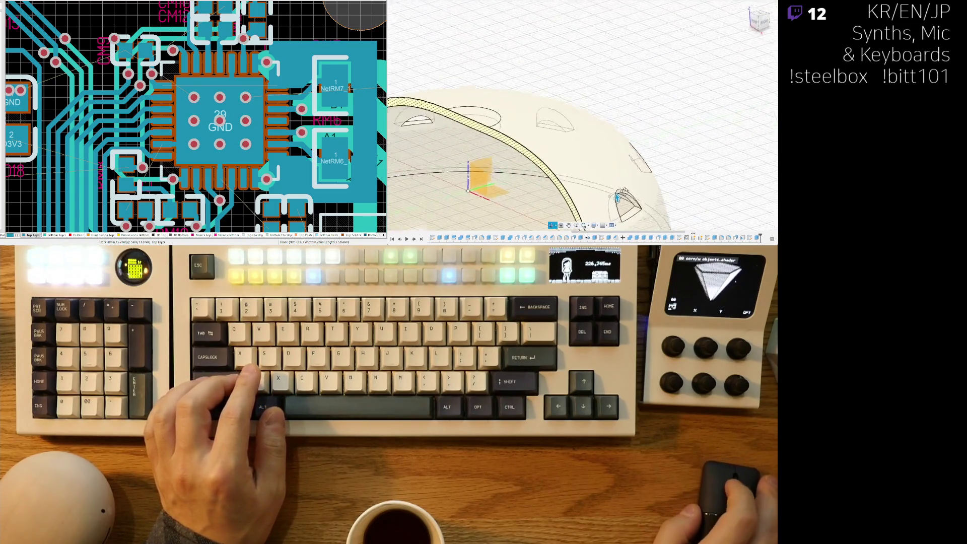
key(f)
scroll(618, 202, up, 10)
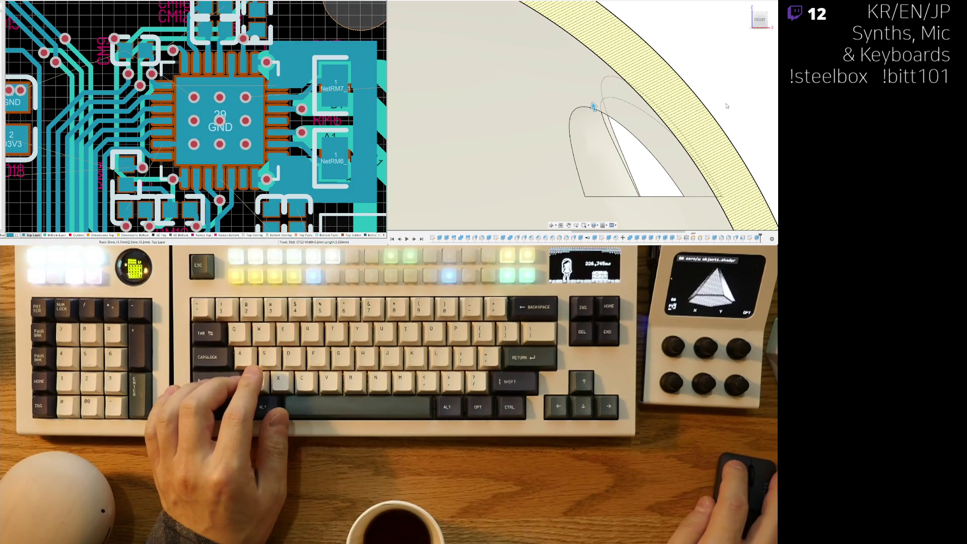
drag(583, 109, 578, 102)
shift+middle_drag(578, 103, 521, 102)
mouse_move(545, 99)
mouse_down()
mouse_move(537, 86)
mouse_move(544, 120)
mouse_move(550, 99)
mouse_up()
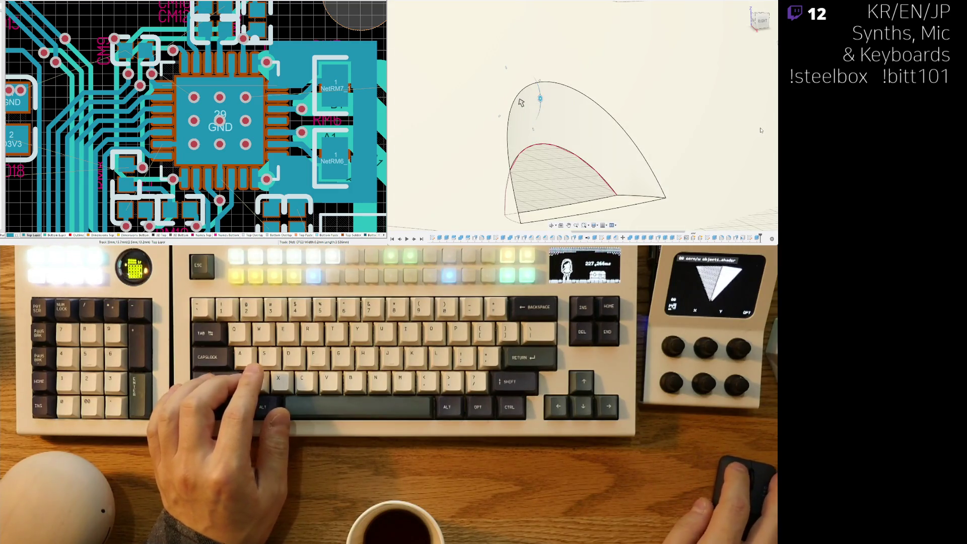
Reshape the inner profile curve, undo the last bulge edit, then pull the surface bulge.
click(565, 154)
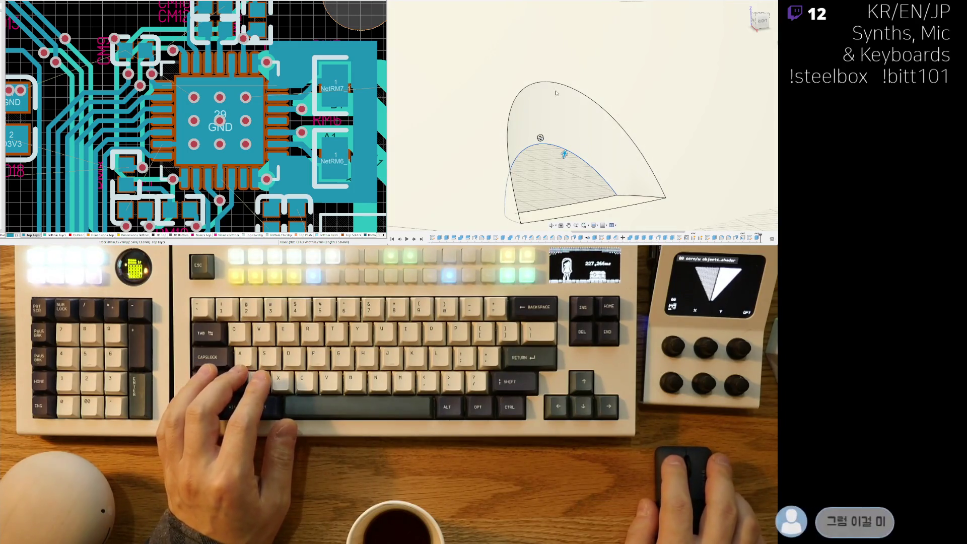
drag(568, 151, 596, 110)
drag(541, 146, 555, 193)
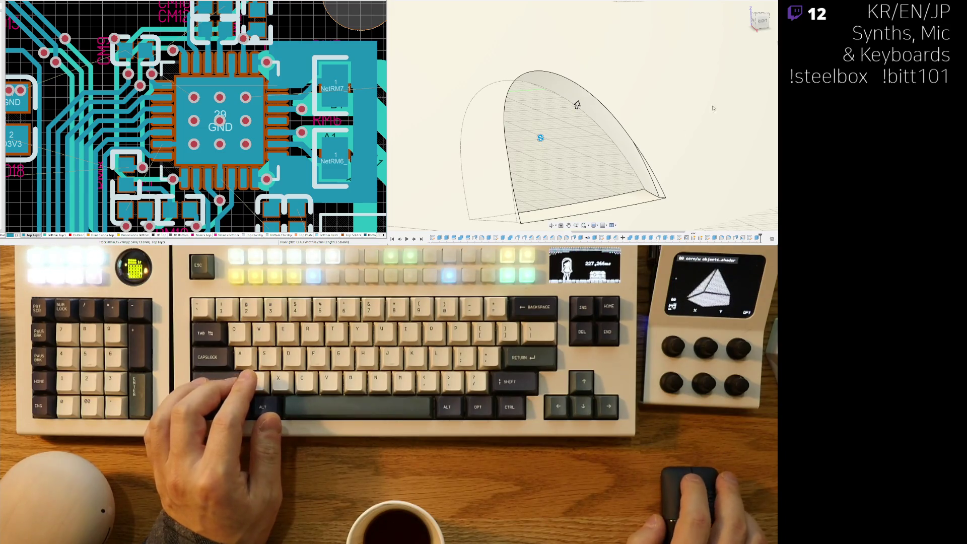
key(ctrl+z)
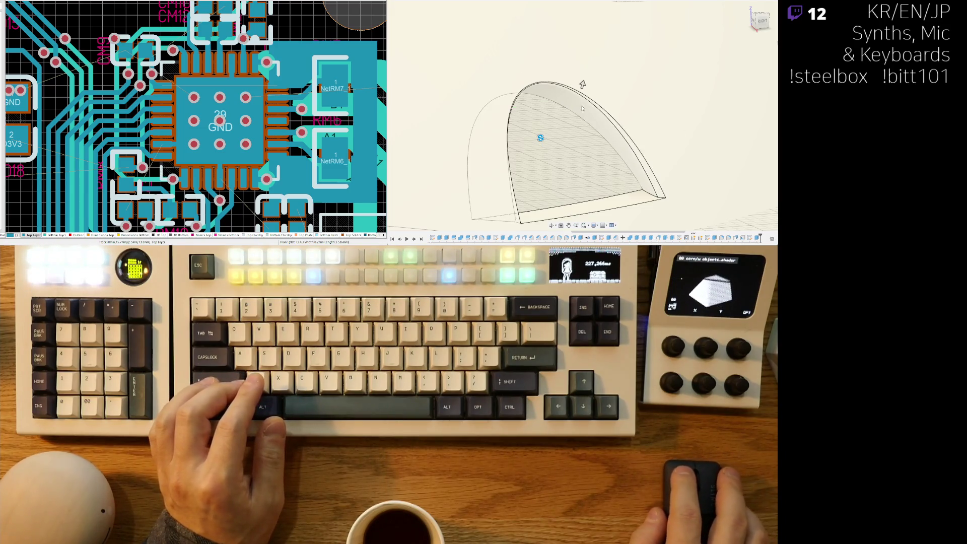
mouse_move(581, 86)
mouse_down()
mouse_move(591, 71)
mouse_move(579, 97)
mouse_move(582, 89)
mouse_up()
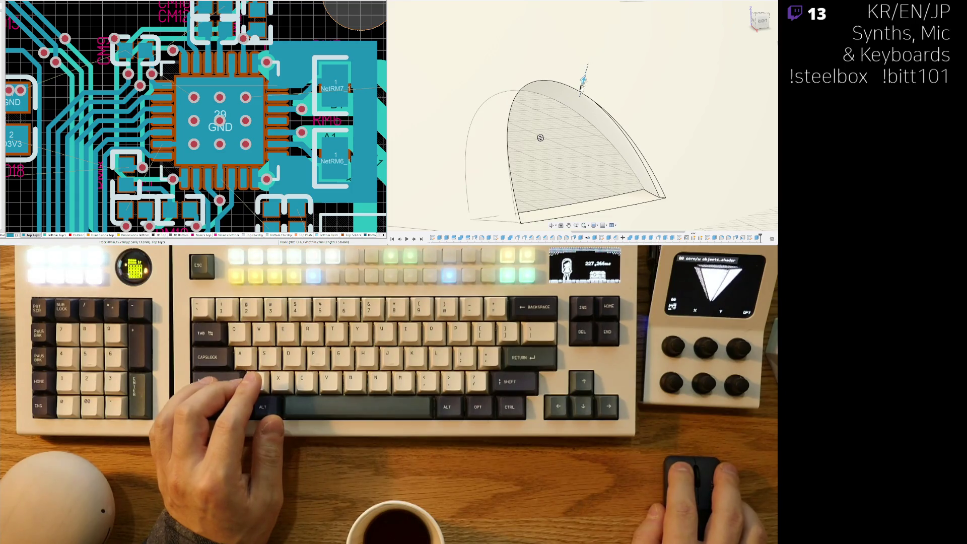
scroll(578, 101, down, 5)
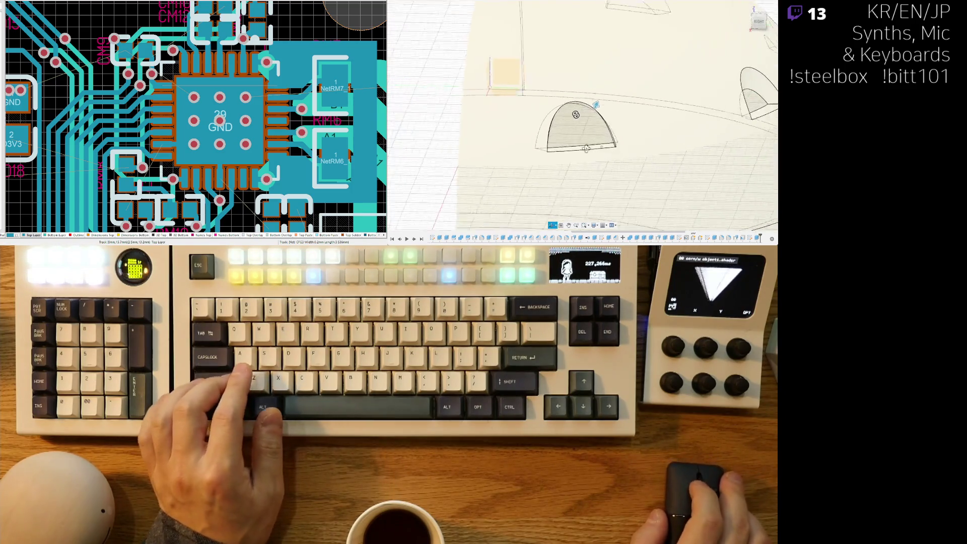
Replace the current extrude by extruding the half-round profile upward into a dome.
shift+middle_drag(587, 155, 624, 147)
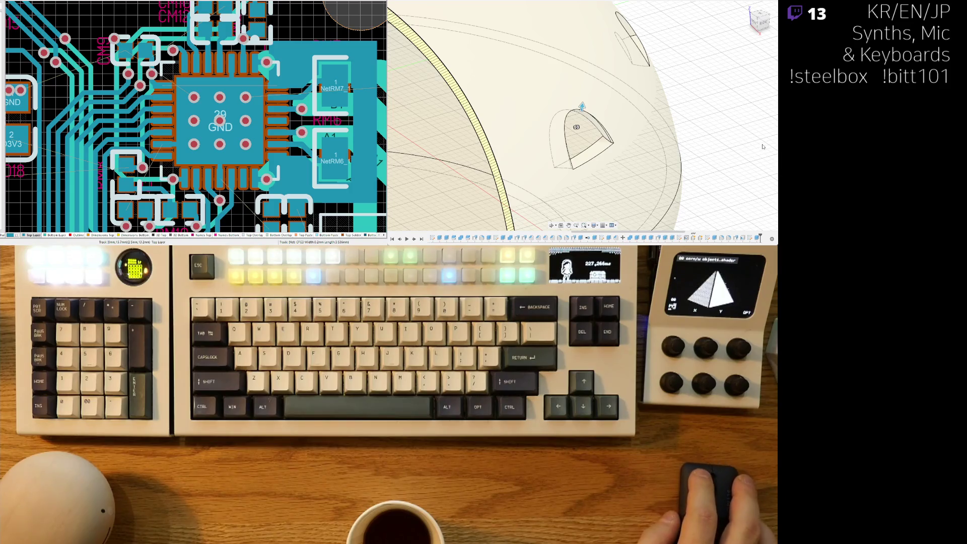
click(553, 115)
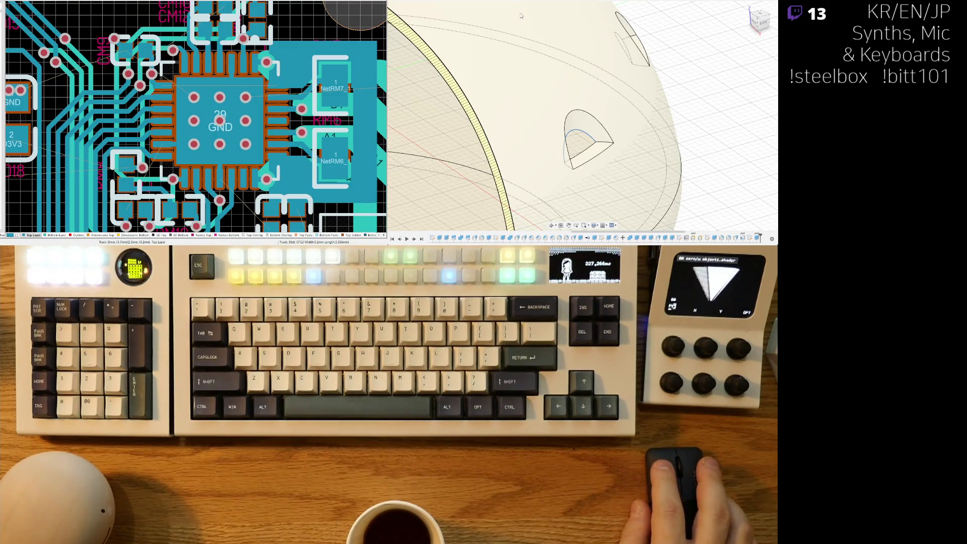
click(579, 132)
drag(582, 121, 583, 115)
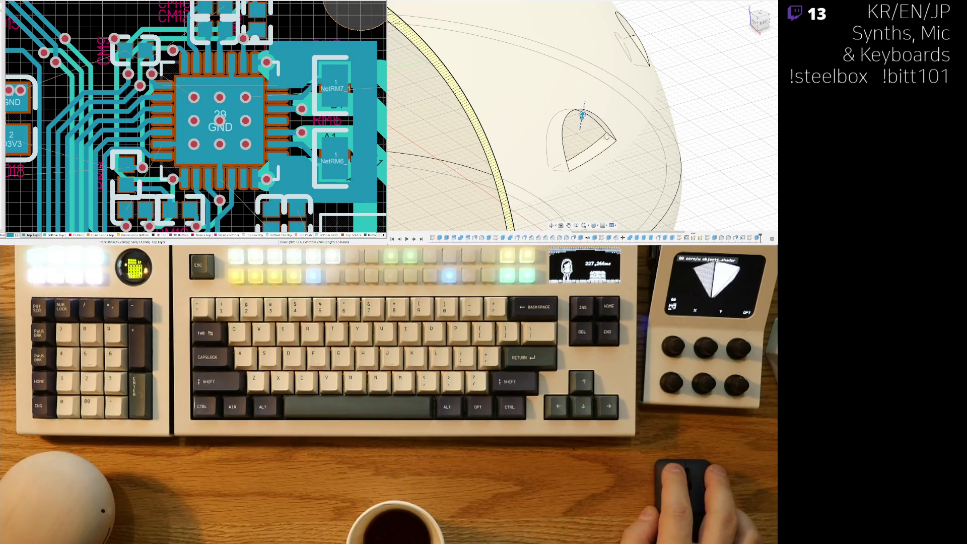
Orbit around the enclosure to check both dome-shaped previews at the rim.
shift+middle_drag(607, 135, 685, 53)
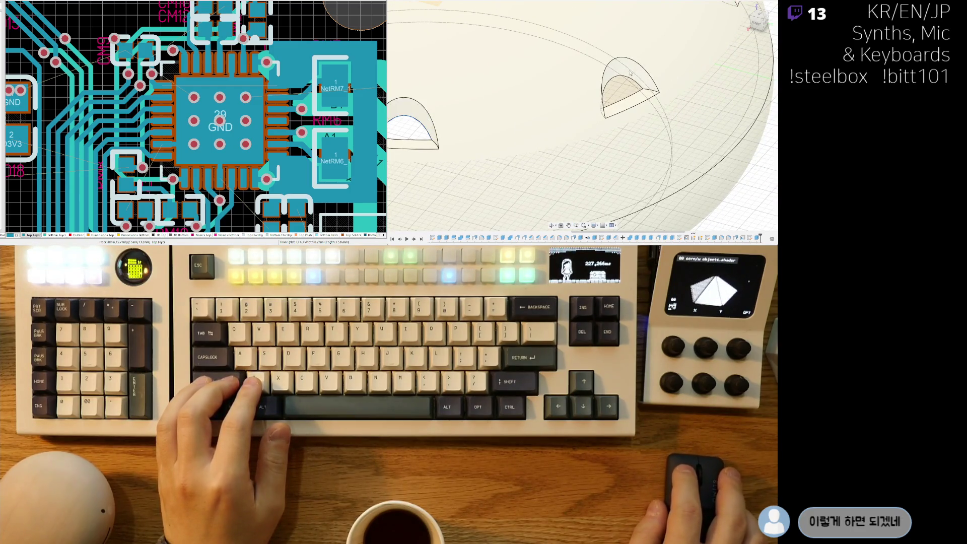
shift+middle_drag(626, 81, 621, 104)
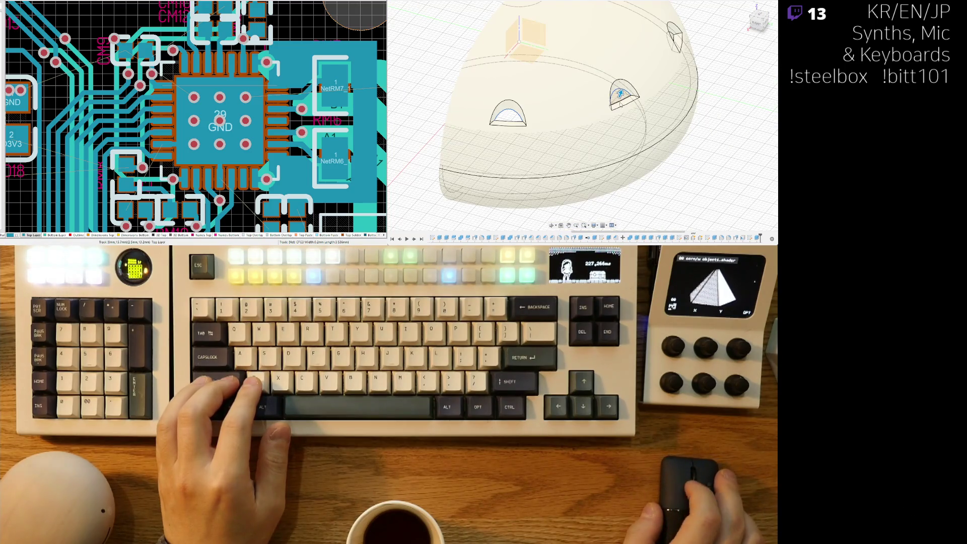
shift+middle_drag(716, 114, 633, 56)
mouse_move(582, 115)
shift+middle_down()
mouse_move(590, 77)
mouse_move(422, 57)
shift+middle_up()
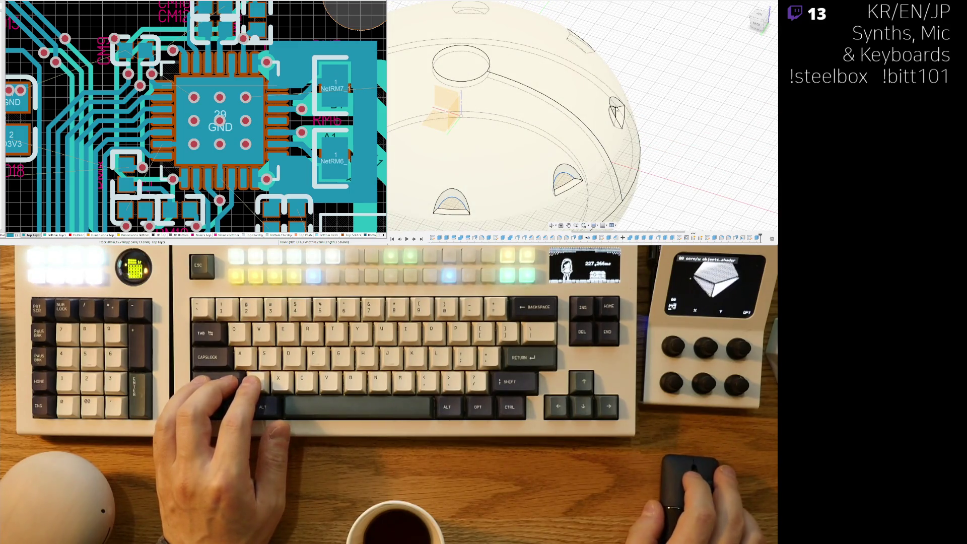
shift+middle_drag(623, 59, 598, 143)
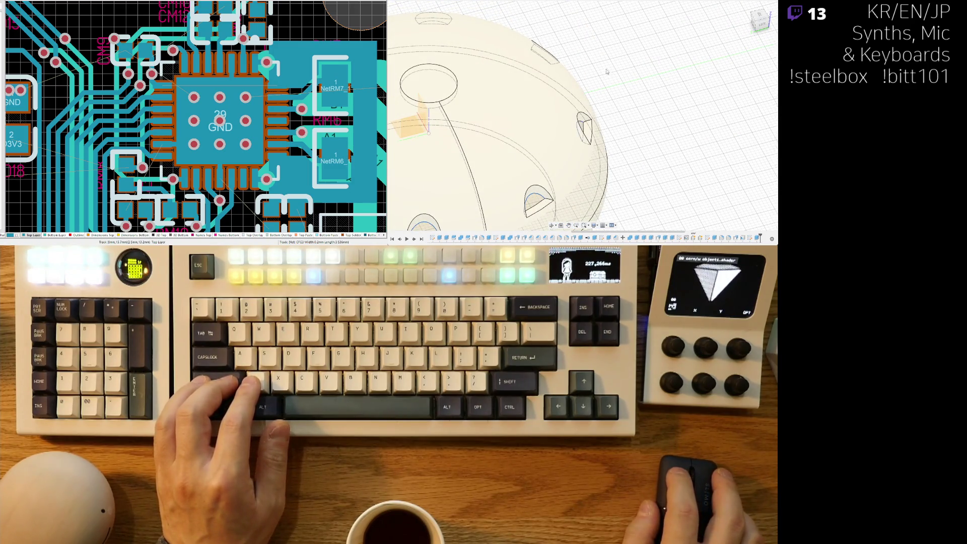
mouse_move(619, 86)
shift+middle_down()
mouse_move(595, 107)
mouse_move(577, 81)
mouse_move(582, 178)
mouse_move(564, 111)
shift+middle_up()
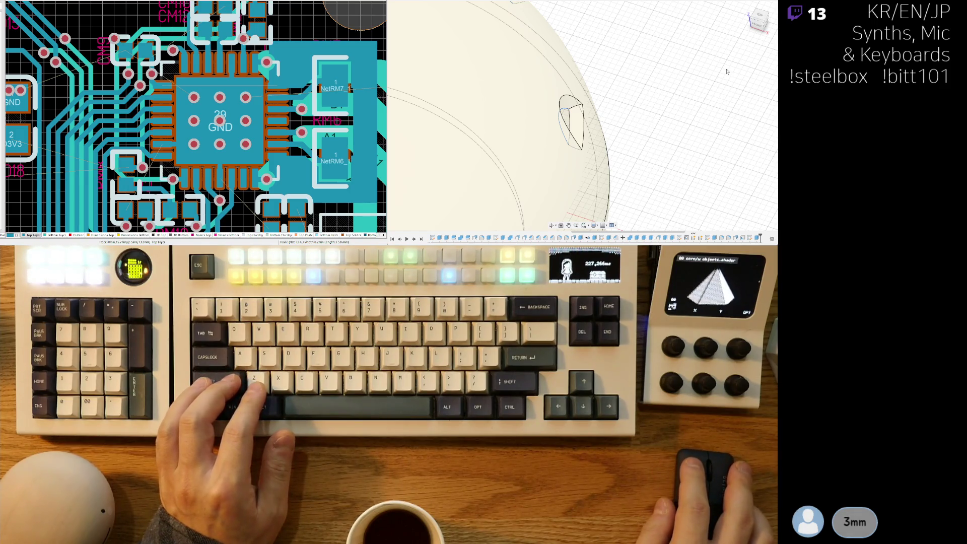
Zoom in on the two cutout bodies and update both to the adjusted size.
mouse_move(727, 72)
shift+middle_down()
mouse_move(637, 166)
mouse_move(556, 146)
mouse_move(585, 130)
mouse_move(592, 110)
mouse_move(602, 121)
mouse_move(656, 89)
shift+middle_up()
scroll(580, 98, up, 5)
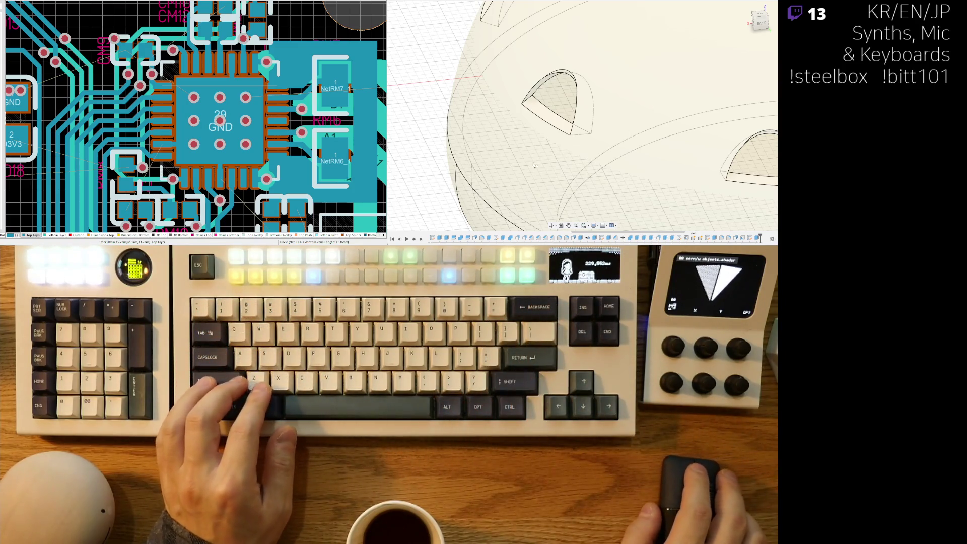
shift+middle_drag(662, 145, 708, 130)
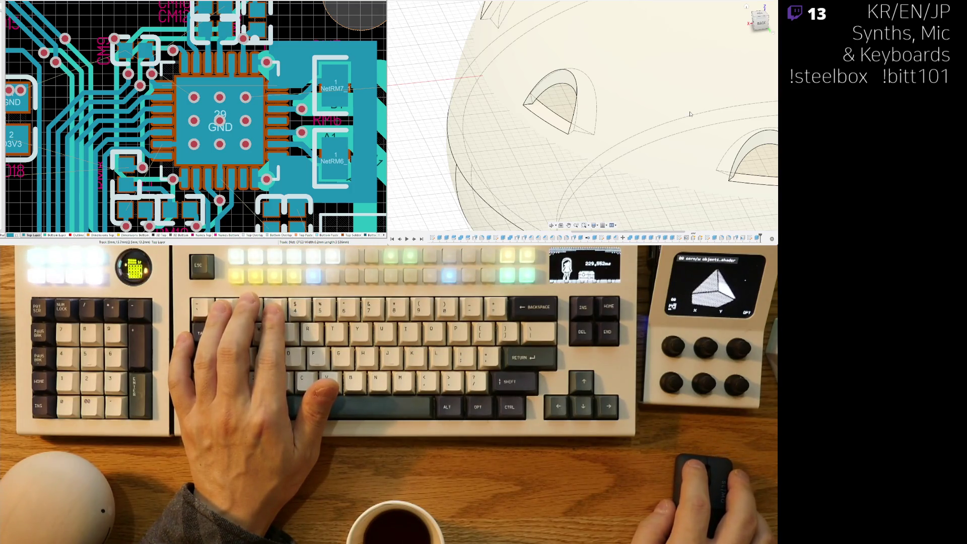
key(ctrl+z)
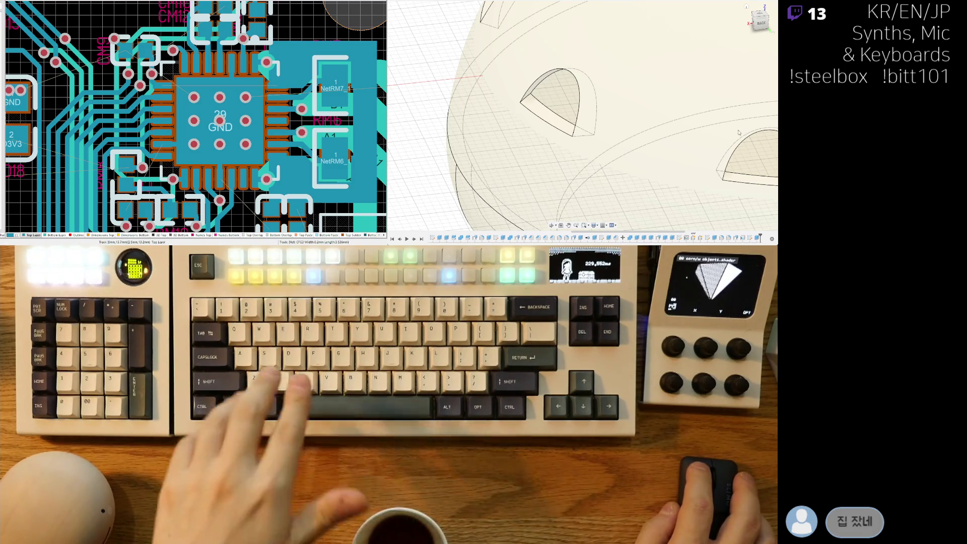
scroll(558, 106, down, 5)
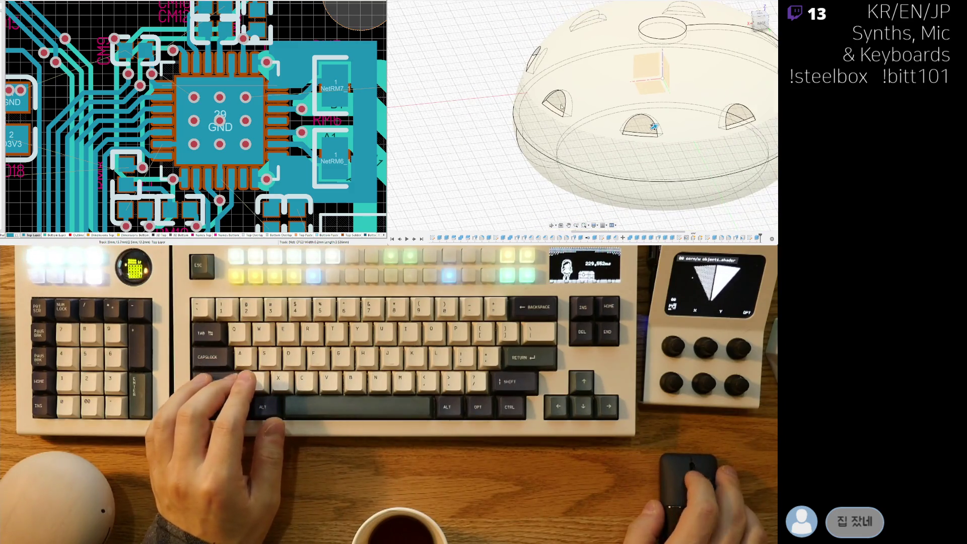
mouse_move(653, 126)
shift+middle_down()
mouse_move(633, 152)
mouse_move(690, 132)
shift+middle_up()
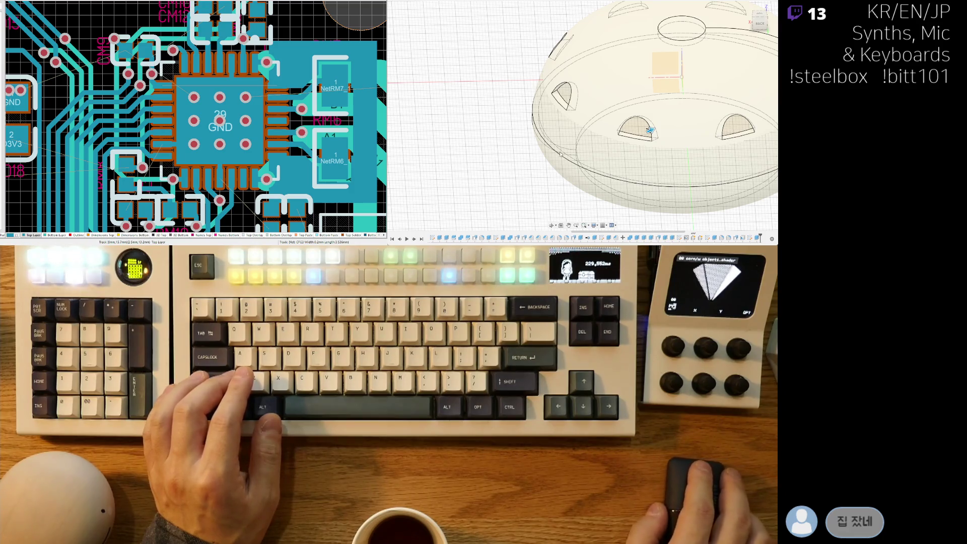
scroll(627, 102, down, 5)
mouse_move(627, 106)
shift+middle_down()
mouse_move(630, 135)
mouse_move(630, 116)
shift+middle_up()
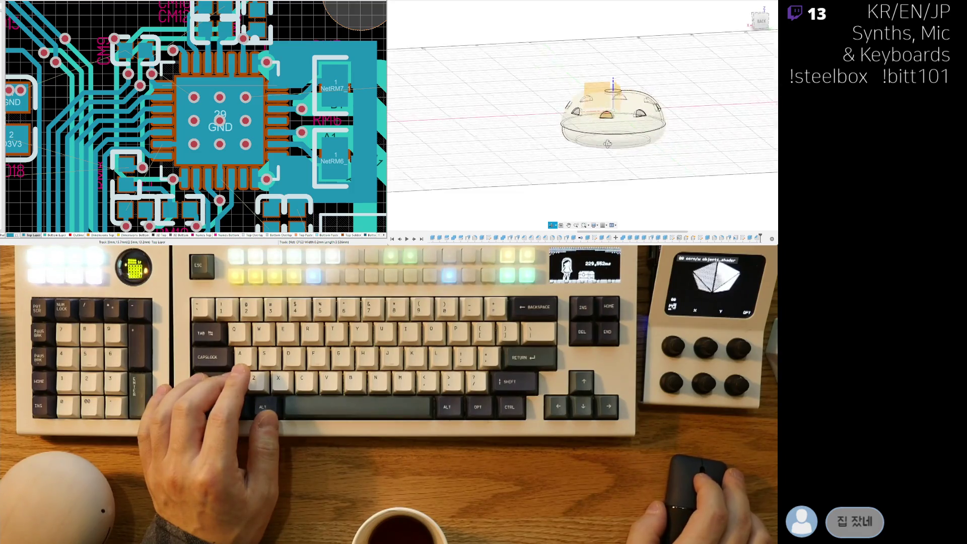
scroll(534, 122, up, 6)
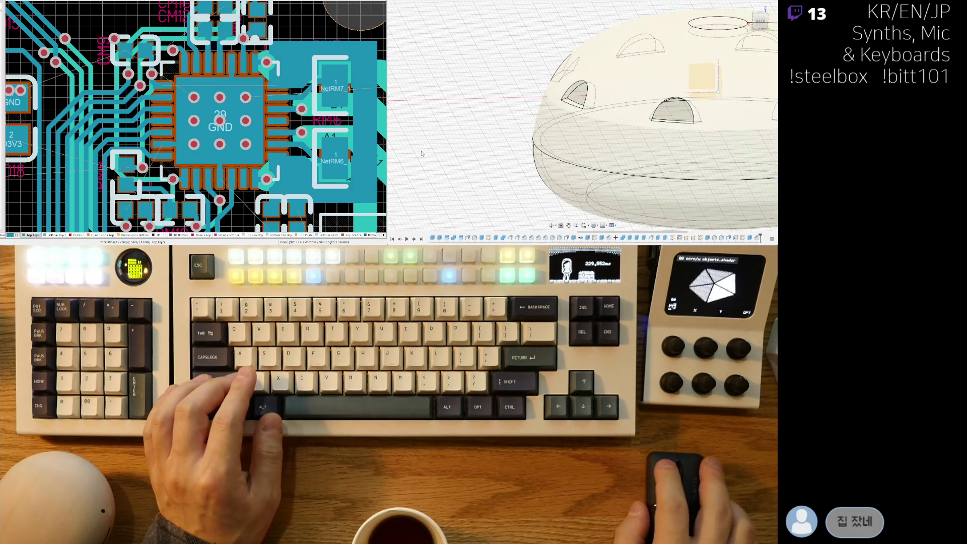
scroll(525, 122, up, 6)
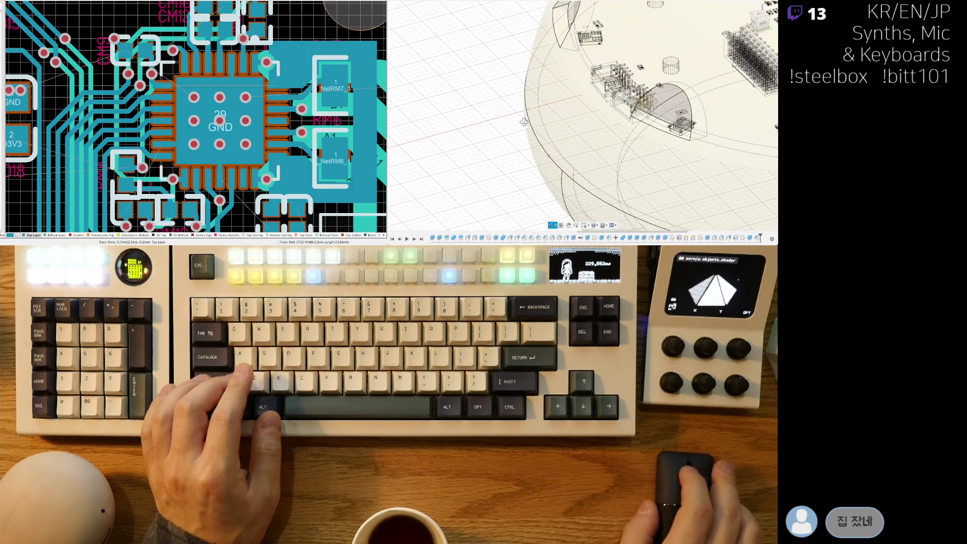
scroll(539, 153, down, 2)
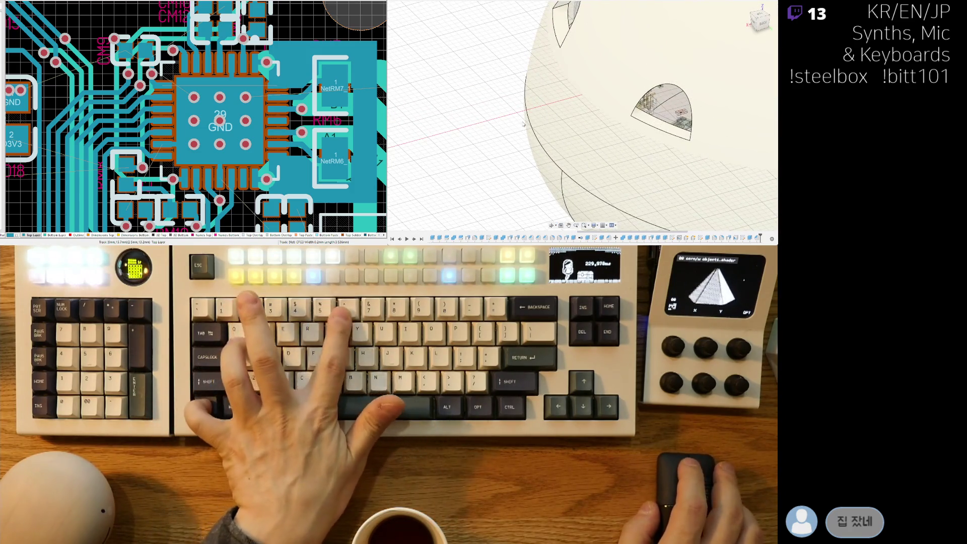
scroll(538, 152, down, 3)
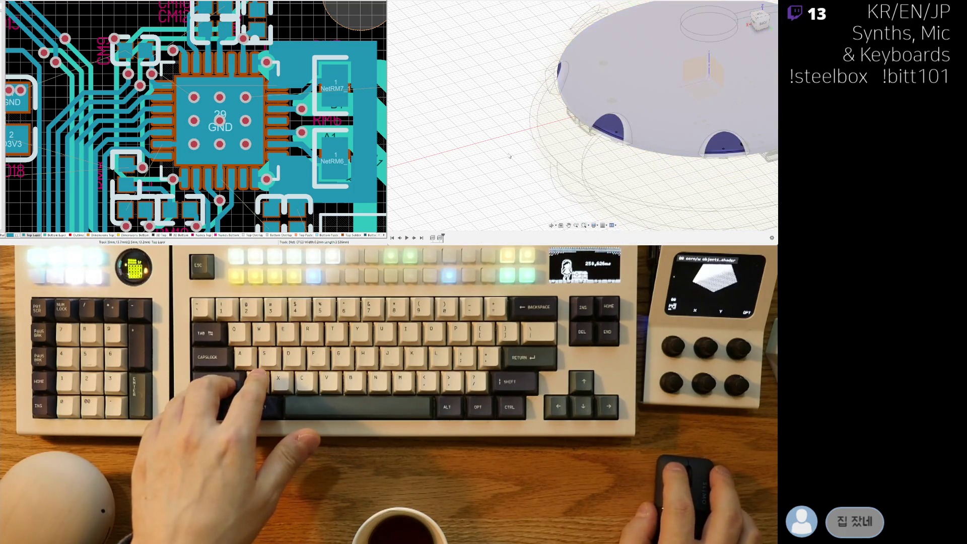
Inspect a cutout up close, then confirm the Combine Cut of the half-round bodies from the shell.
shift+middle_drag(556, 168, 614, 117)
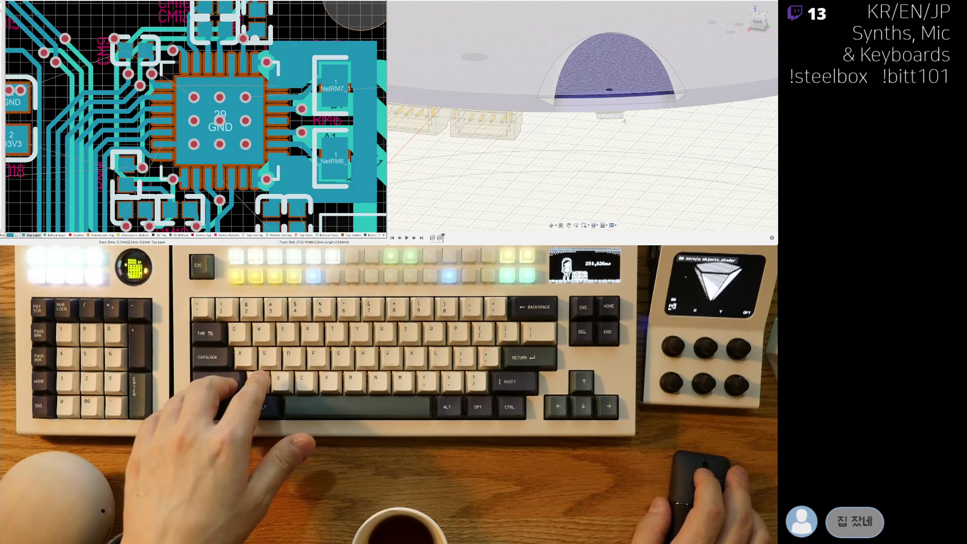
scroll(635, 118, down, 5)
mouse_move(635, 117)
shift+middle_down()
mouse_move(692, 184)
mouse_move(665, 166)
mouse_move(616, 206)
shift+middle_up()
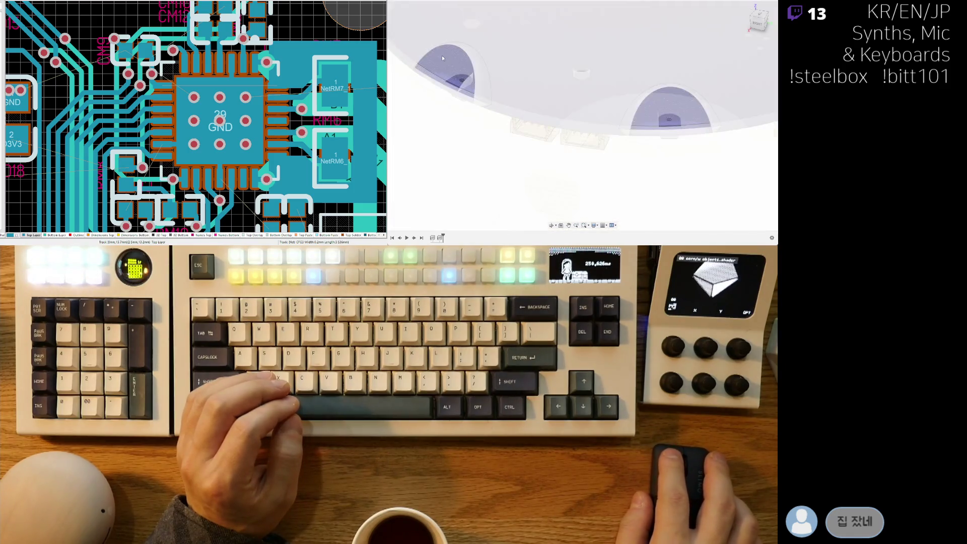
key(ctrl+z)
Jump the timeline to the cutout feature to inspect the openings in the dome wall.
scroll(626, 145, down, 3)
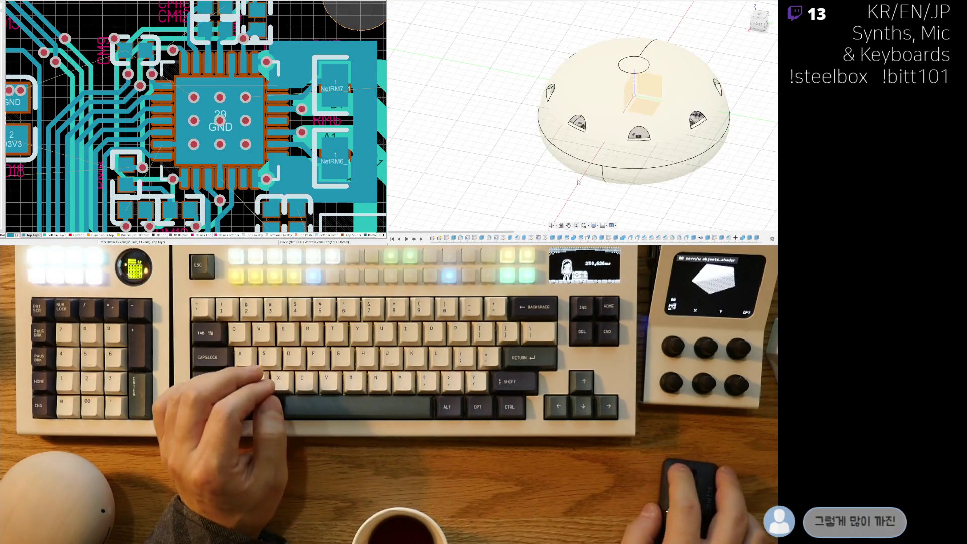
scroll(486, 142, up, 5)
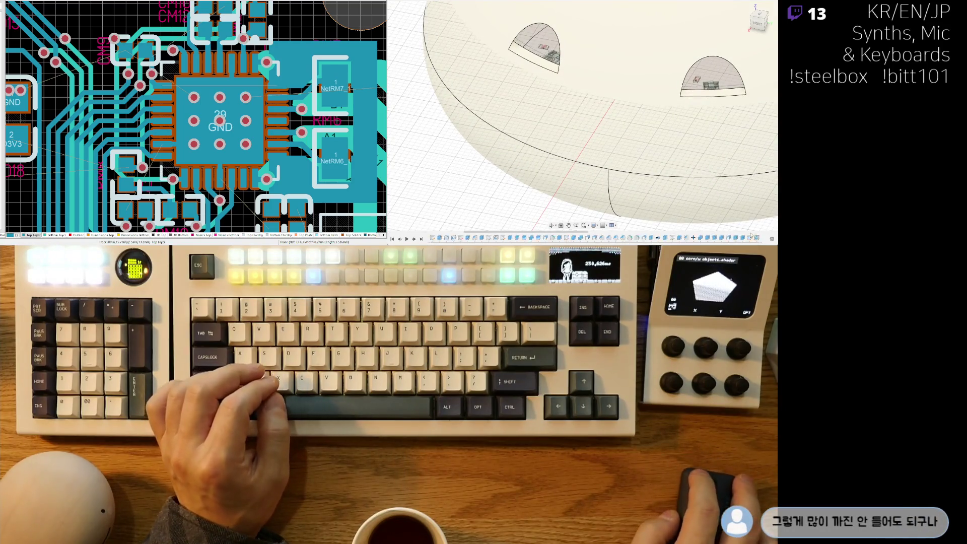
drag(731, 235, 754, 235)
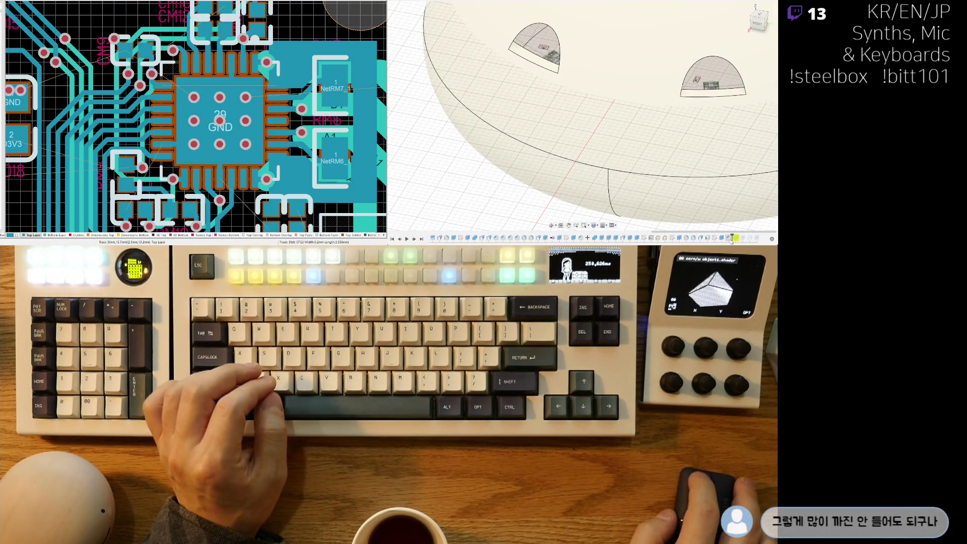
click(731, 238)
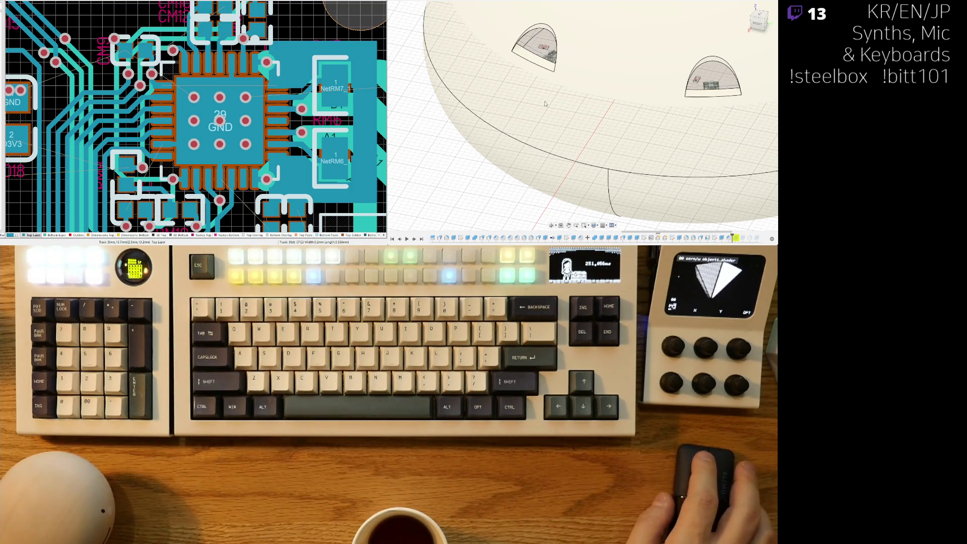
scroll(542, 122, down, 3)
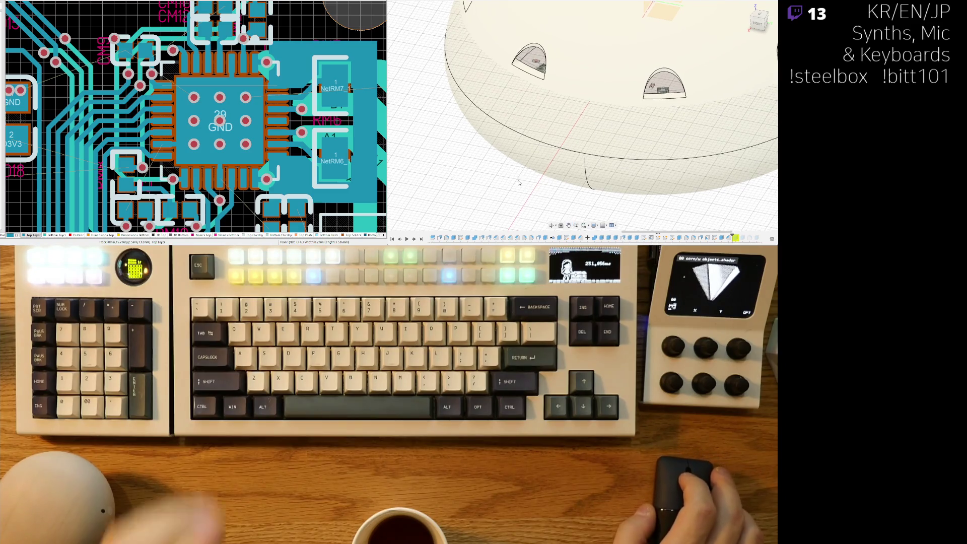
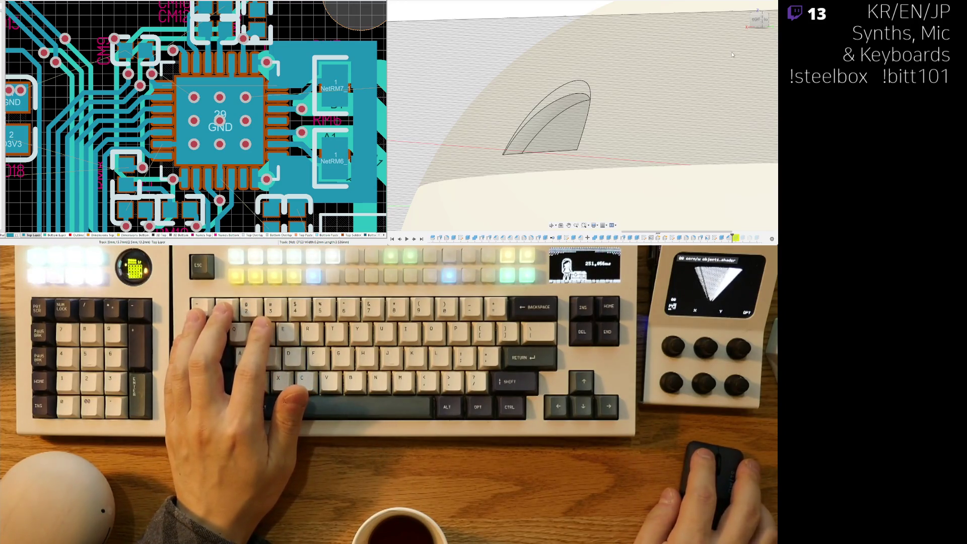
Undo the last two curve edits on the ear cutout, then zoom out to a front-on view of the dome.
key(ctrl+z)
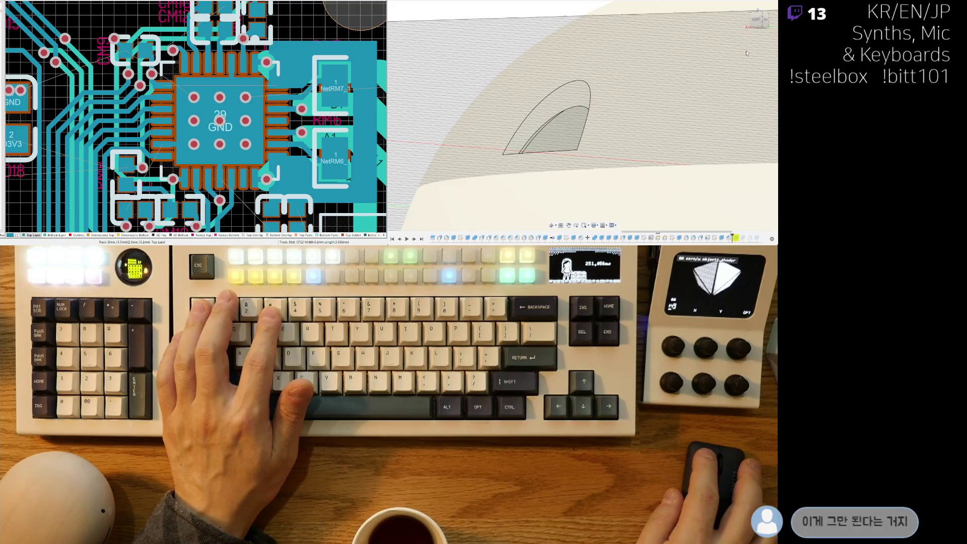
key(ctrl+z)
mouse_move(637, 86)
shift+middle_down()
mouse_move(623, 143)
mouse_move(635, 121)
shift+middle_up()
scroll(623, 143, down, 5)
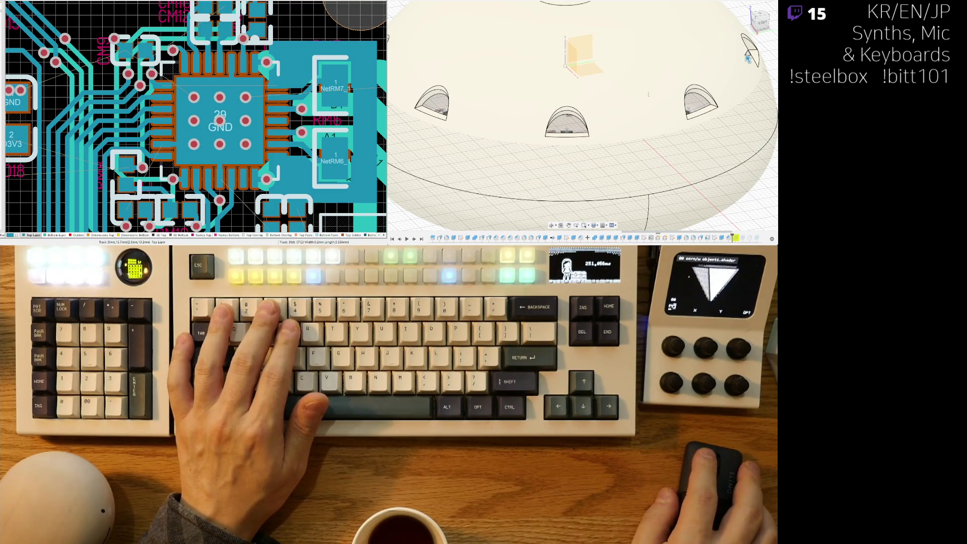
mouse_move(586, 156)
shift+middle_down()
mouse_move(641, 148)
mouse_move(567, 159)
mouse_move(609, 147)
shift+middle_up()
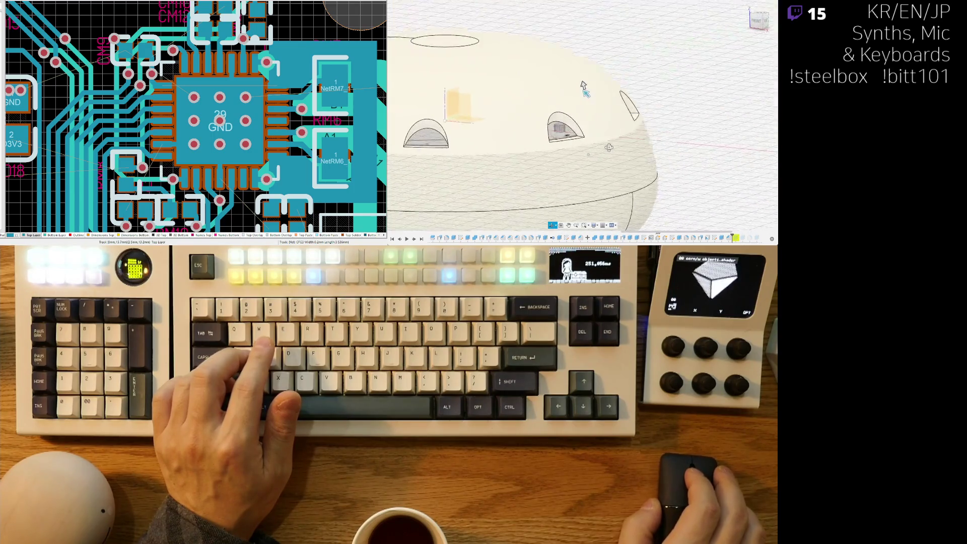
scroll(644, 152, down, 5)
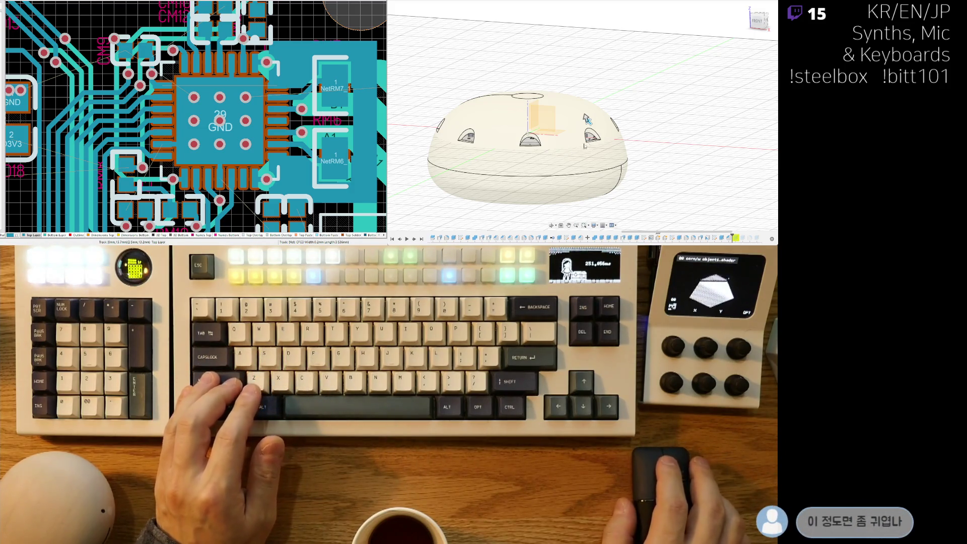
mouse_move(567, 189)
shift+middle_down()
mouse_move(436, 52)
mouse_move(584, 127)
mouse_move(596, 227)
shift+middle_up()
Orbit the sectioned dome between front and isometric angles to inspect the PCB and standoffs.
scroll(626, 116, up, 5)
shift+middle_drag(627, 117, 678, 76)
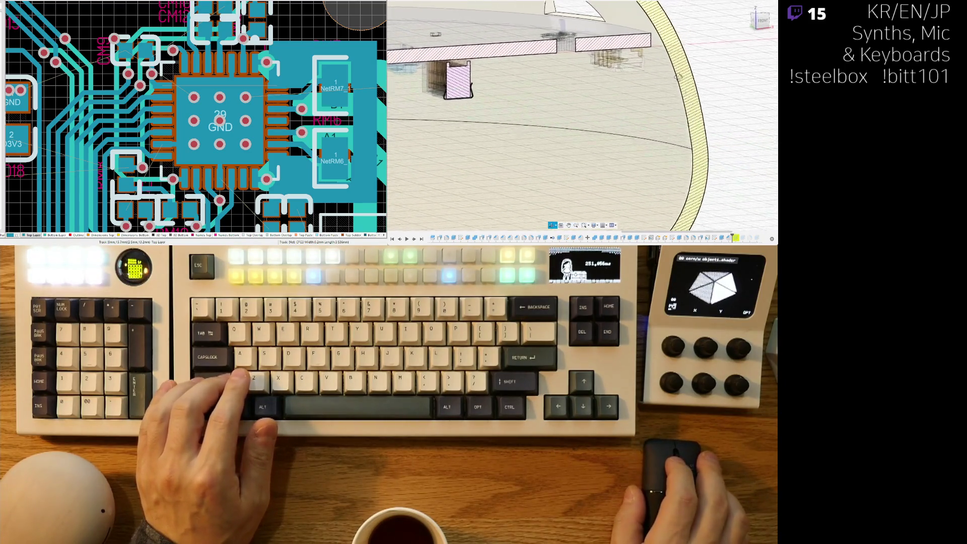
scroll(655, 96, down, 4)
shift+middle_drag(607, 127, 661, 145)
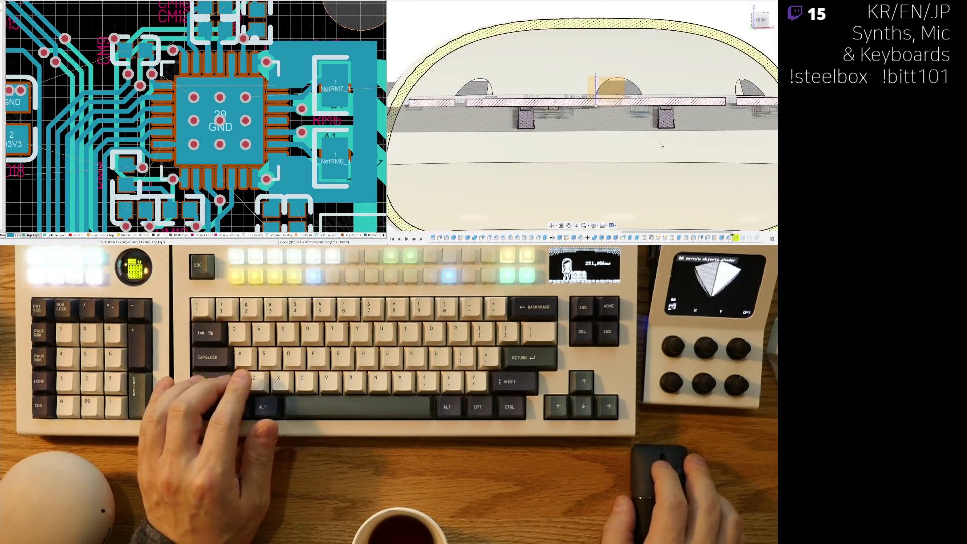
scroll(661, 145, down, 3)
mouse_move(636, 185)
shift+middle_down()
mouse_move(592, 137)
mouse_move(602, 148)
shift+middle_up()
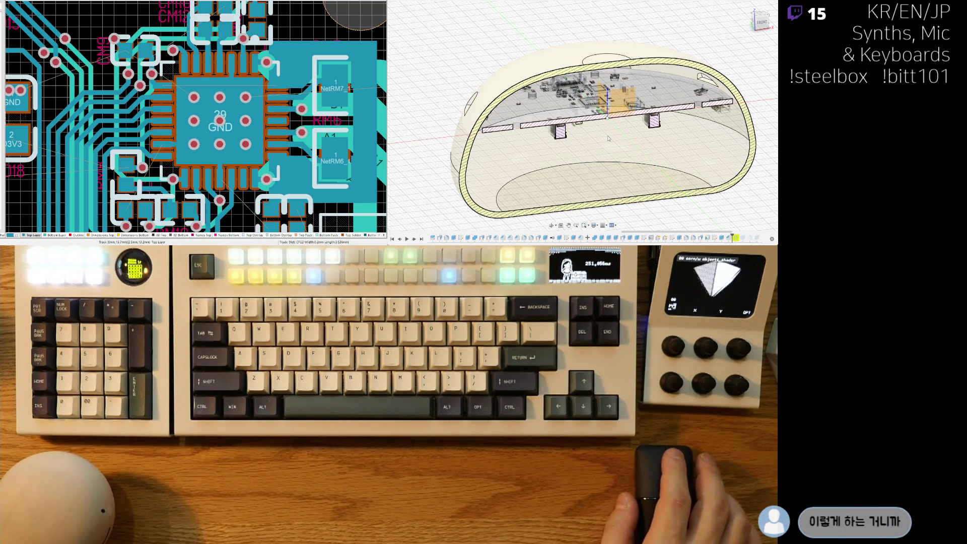
scroll(607, 142, down, 4)
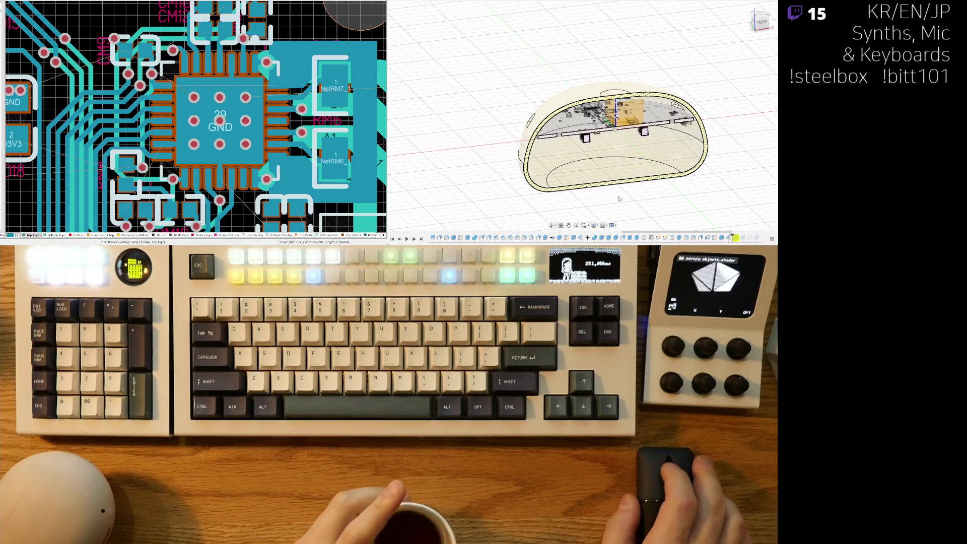
mouse_move(598, 197)
shift+middle_down()
mouse_move(649, 170)
mouse_move(639, 157)
mouse_move(598, 166)
shift+middle_up()
scroll(619, 196, up, 4)
scroll(640, 183, down, 3)
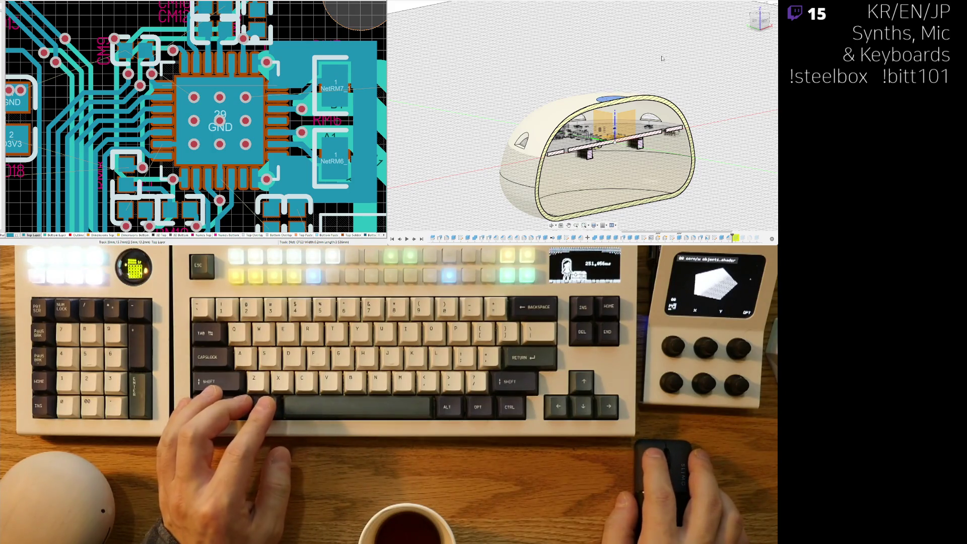
scroll(663, 58, up, 3)
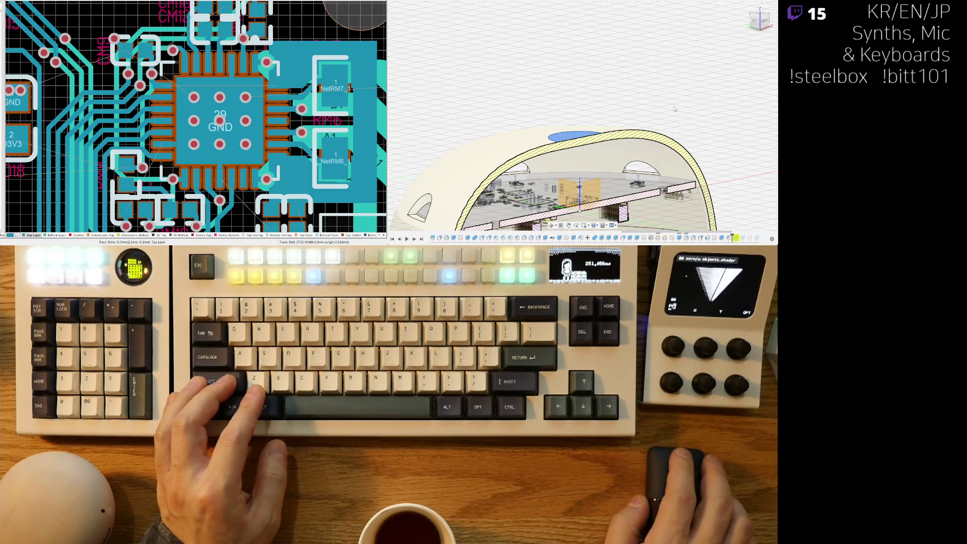
shift+middle_drag(674, 107, 675, 100)
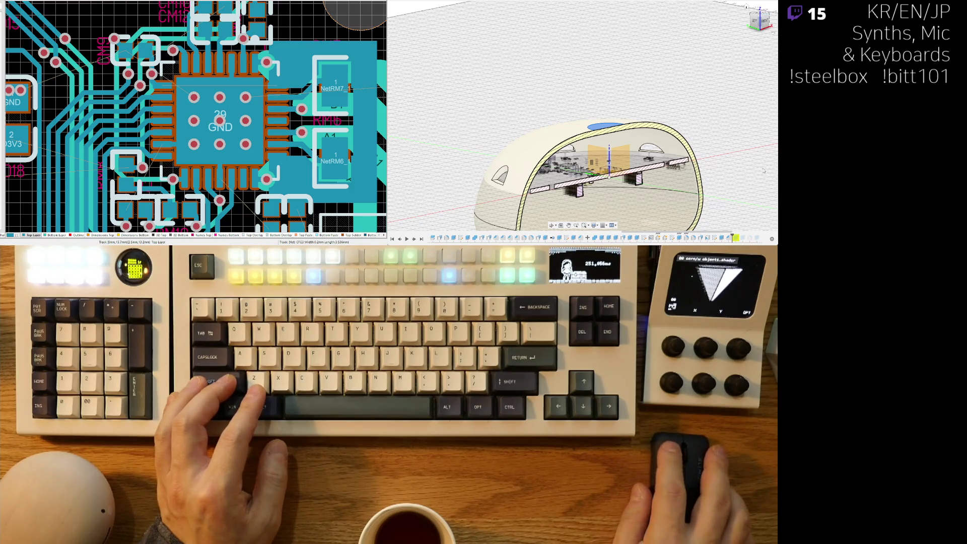
mouse_move(692, 95)
shift+middle_down()
mouse_move(504, 129)
mouse_move(656, 122)
mouse_move(620, 172)
mouse_move(596, 171)
mouse_move(596, 145)
shift+middle_up()
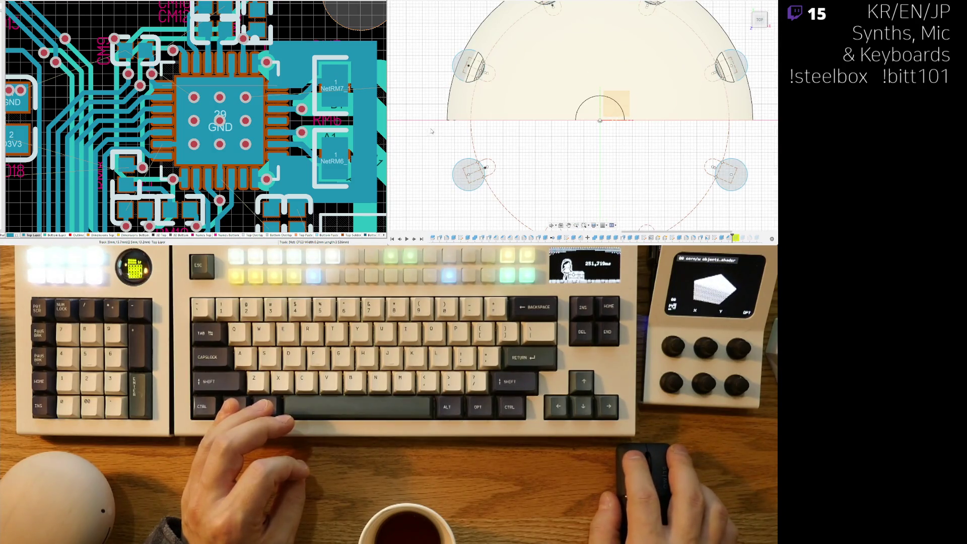
Draw a 15 mm diameter circle centred on the sketch origin.
key(c)
click(600, 120)
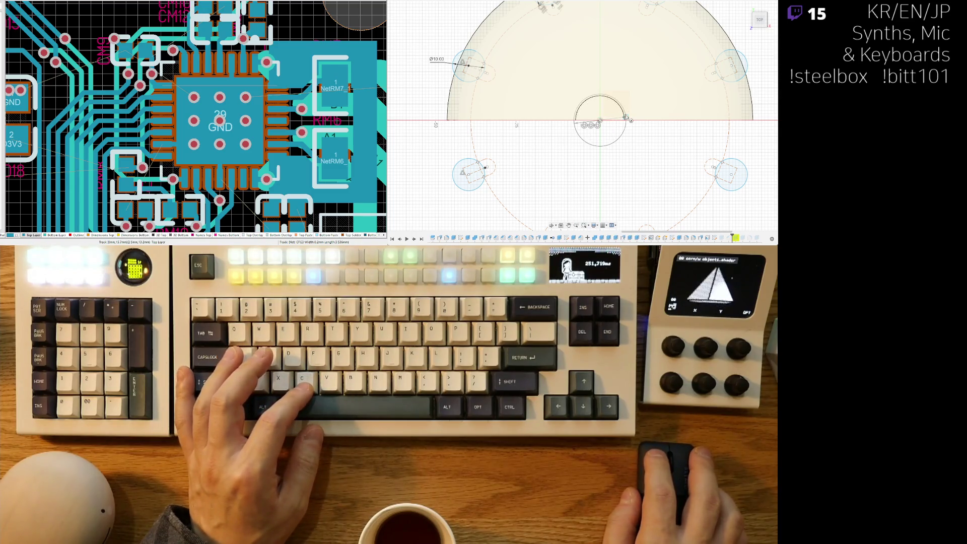
scroll(625, 118, up, 3)
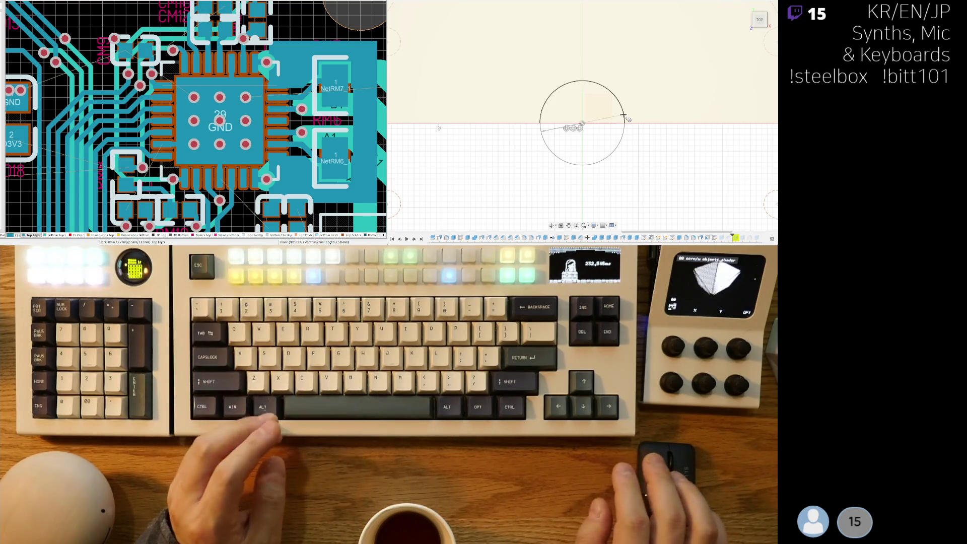
key(Return)
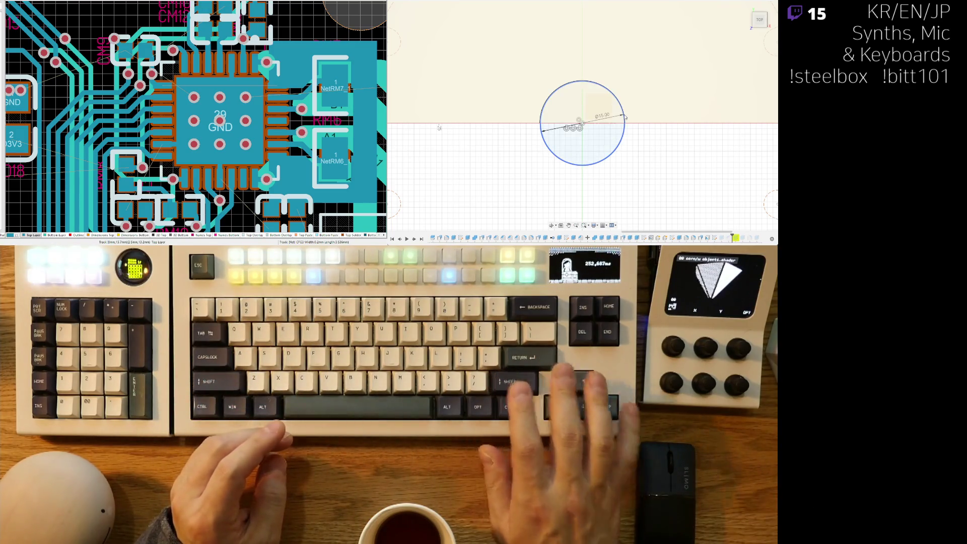
Orbit the shell to view the new circle in 3D, ending on a level front view.
scroll(625, 117, up, 3)
scroll(625, 121, down, 2)
mouse_move(630, 152)
shift+middle_down()
mouse_move(658, 187)
mouse_move(642, 173)
shift+middle_up()
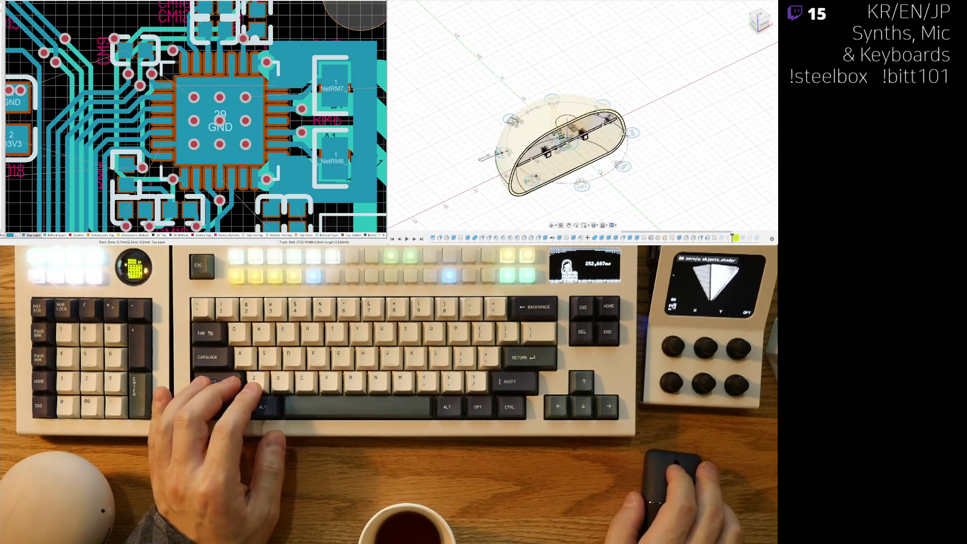
scroll(638, 169, up, 2)
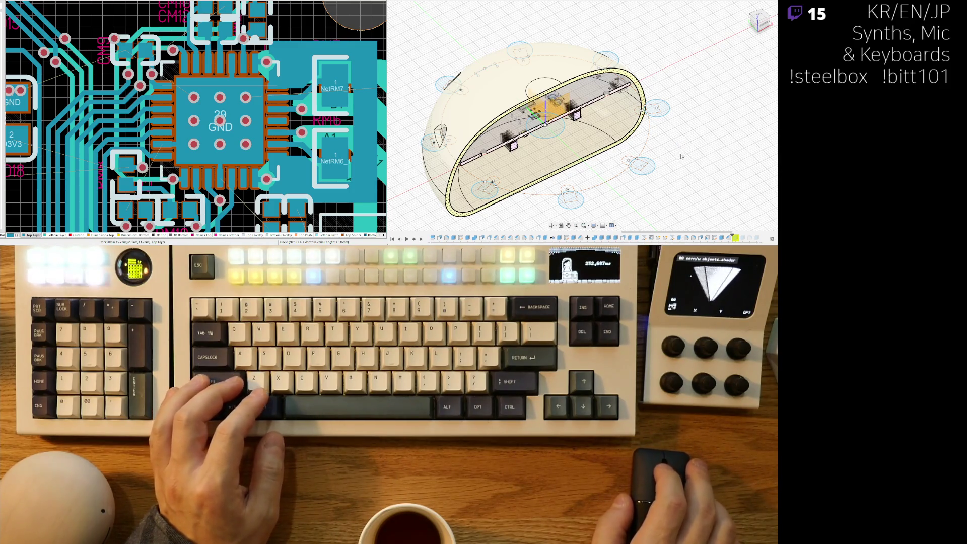
shift+middle_drag(682, 156, 652, 148)
scroll(653, 149, down, 2)
mouse_move(639, 171)
shift+middle_down()
mouse_move(652, 129)
mouse_move(647, 171)
shift+middle_up()
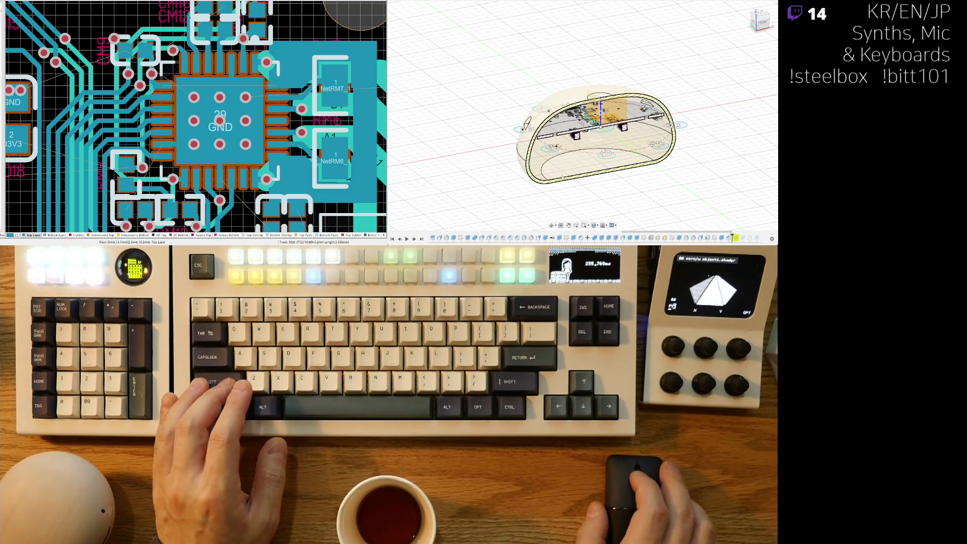
Orbit and zoom down into the enclosure's cut interior to a low front view.
shift+middle_drag(615, 202, 572, 187)
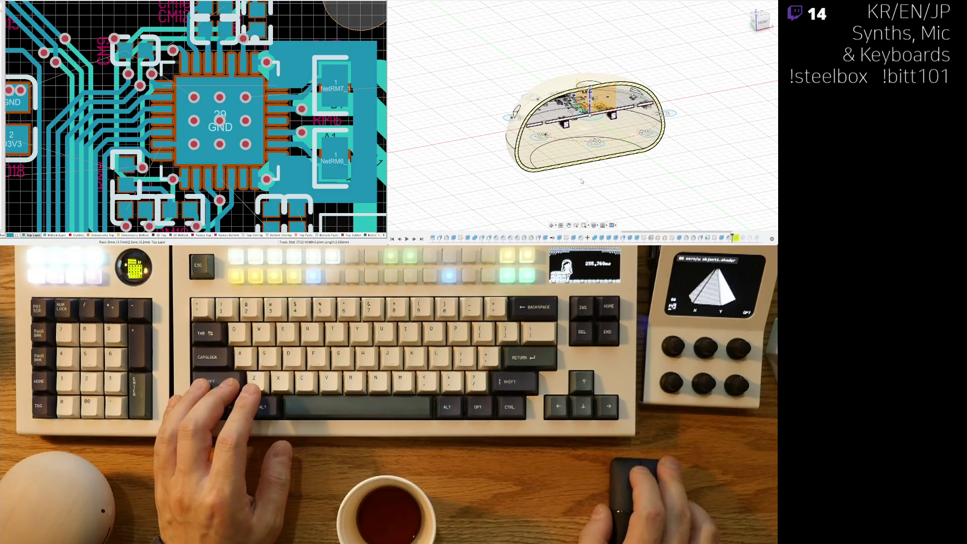
mouse_move(573, 187)
middle_down()
mouse_move(580, 160)
mouse_move(615, 200)
middle_up()
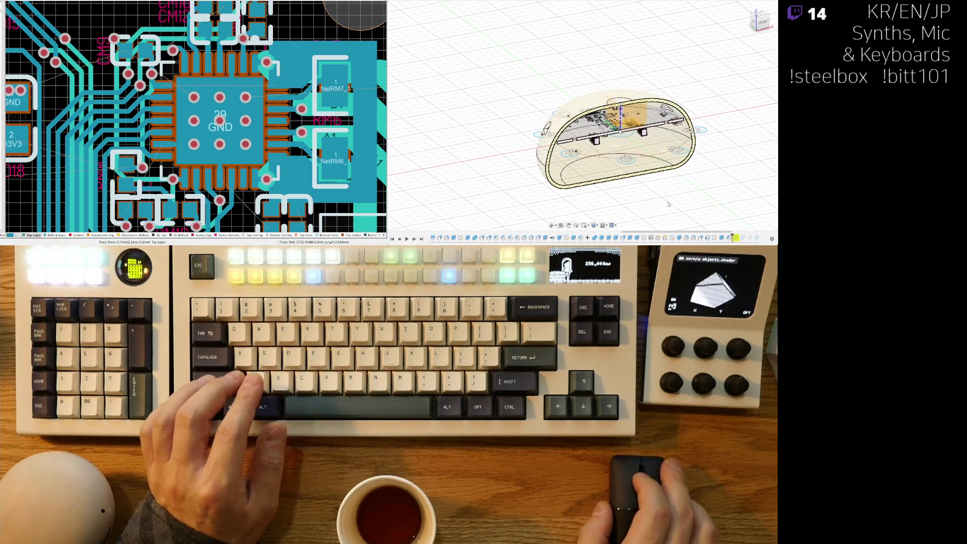
mouse_move(685, 194)
shift+middle_down()
mouse_move(569, 170)
mouse_move(532, 196)
mouse_move(623, 82)
shift+middle_up()
scroll(512, 184, up, 2)
scroll(623, 82, up, 4)
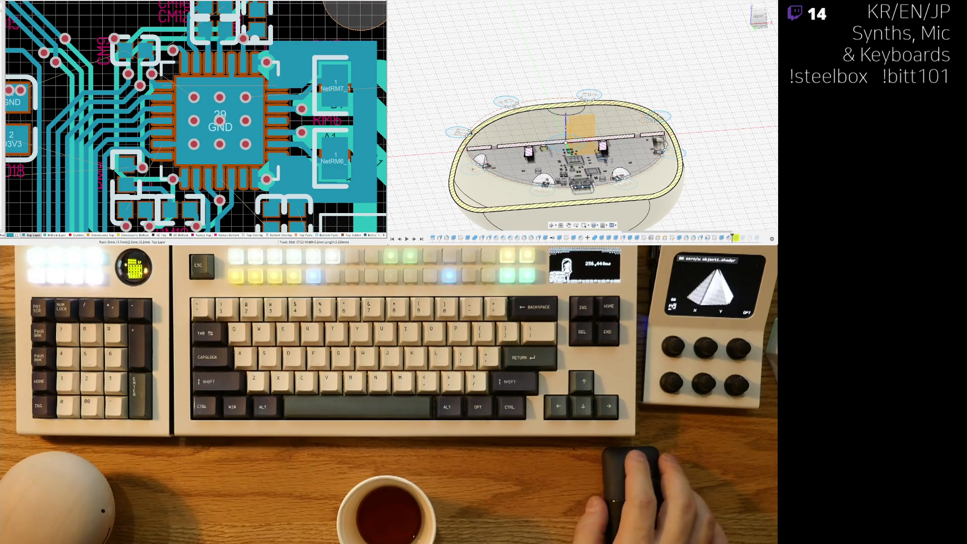
shift+middle_drag(634, 93, 677, 73)
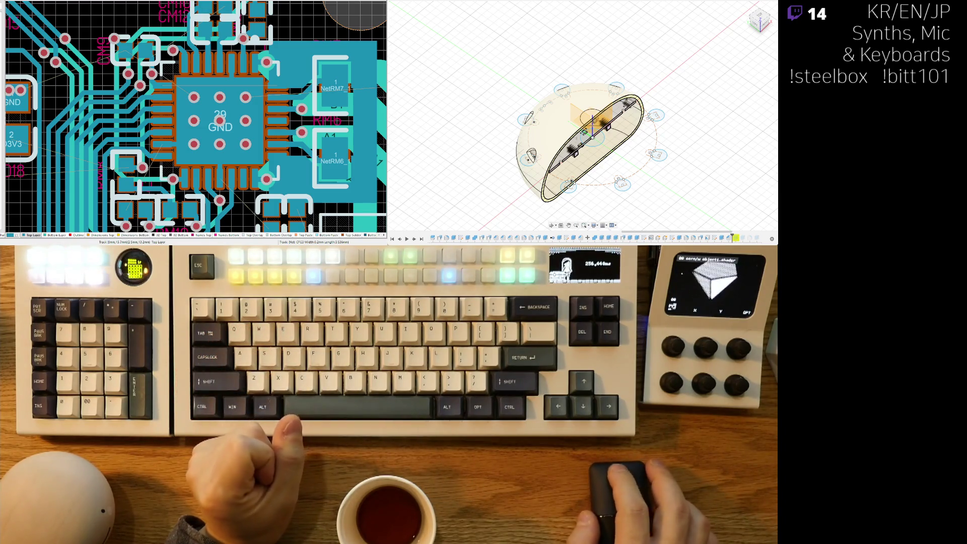
scroll(690, 143, up, 3)
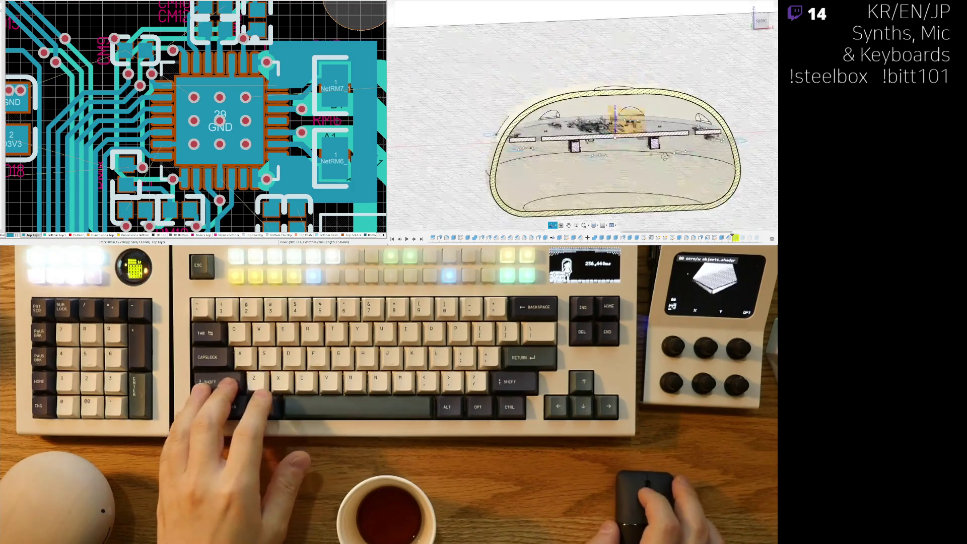
shift+middle_drag(650, 145, 499, 163)
scroll(499, 163, up, 1)
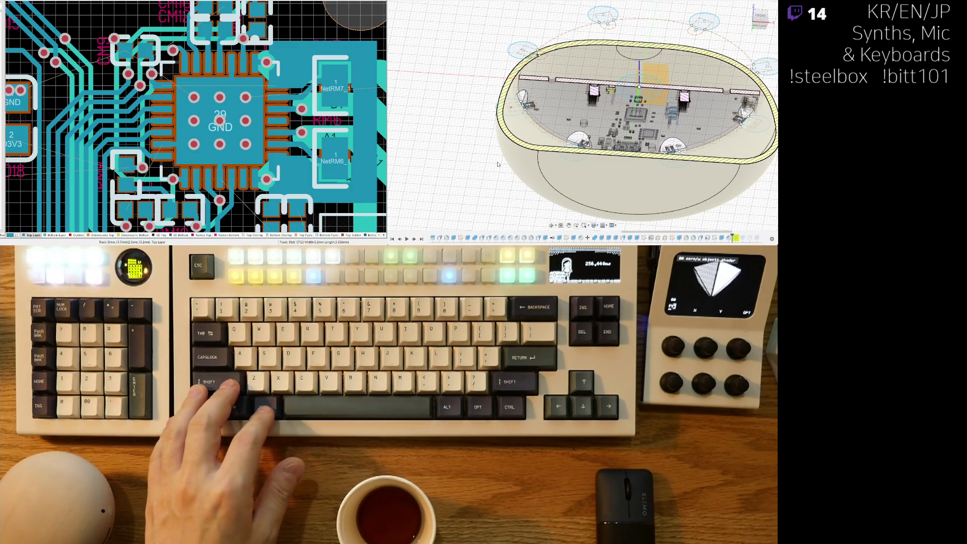
mouse_move(497, 164)
shift+middle_down()
mouse_move(613, 171)
mouse_move(637, 198)
mouse_move(596, 200)
mouse_move(661, 176)
mouse_move(609, 141)
mouse_move(529, 143)
shift+middle_up()
scroll(661, 175, up, 3)
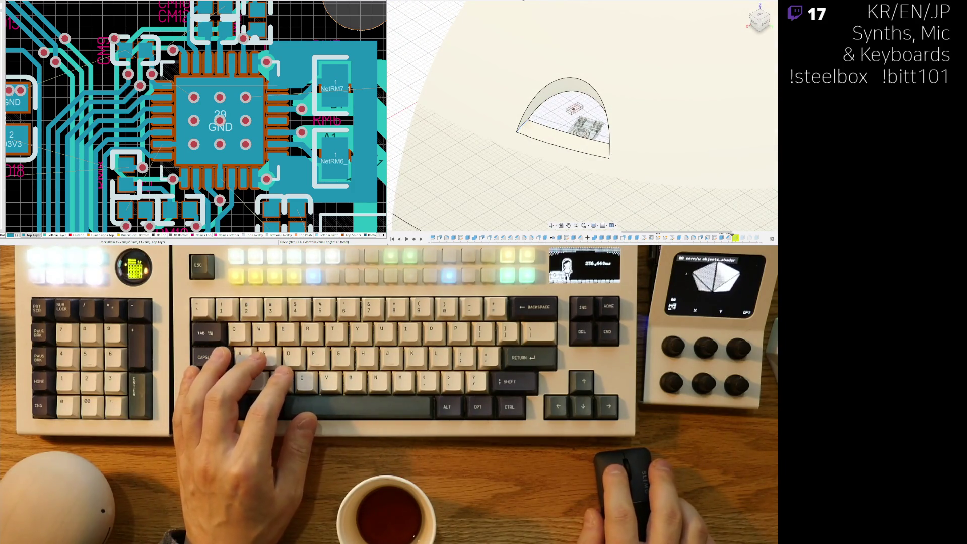
Shift the dome cutout's inner edge inward and thicken its wall with Press Pull.
drag(535, 126, 527, 126)
shift+middle_drag(538, 132, 585, 124)
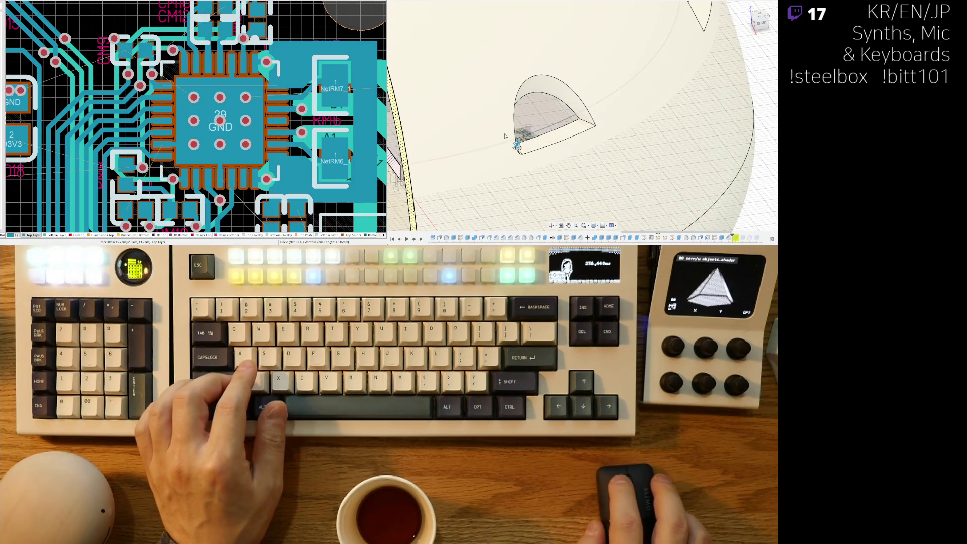
shift+middle_drag(526, 133, 519, 146)
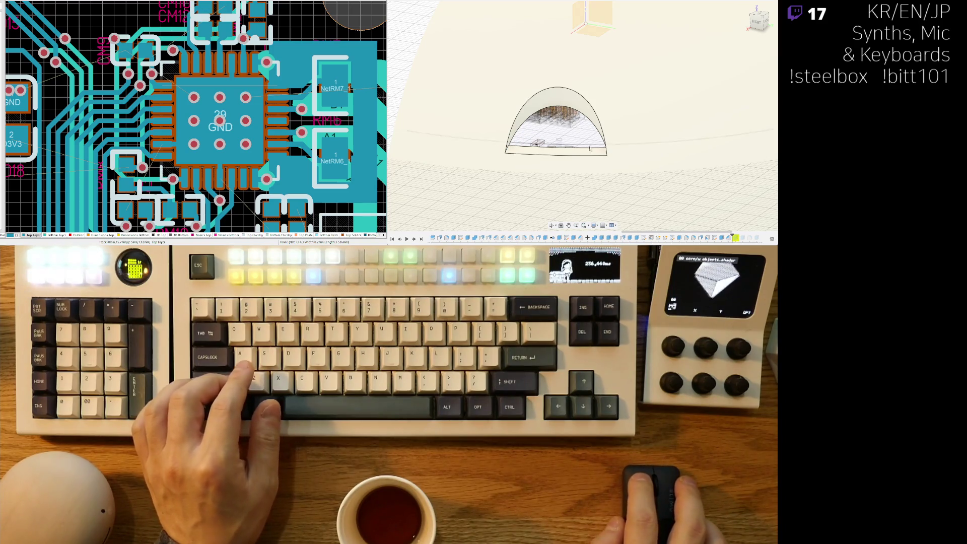
scroll(600, 146, up, 3)
mouse_move(629, 154)
shift+middle_down()
mouse_move(653, 149)
mouse_move(522, 146)
shift+middle_up()
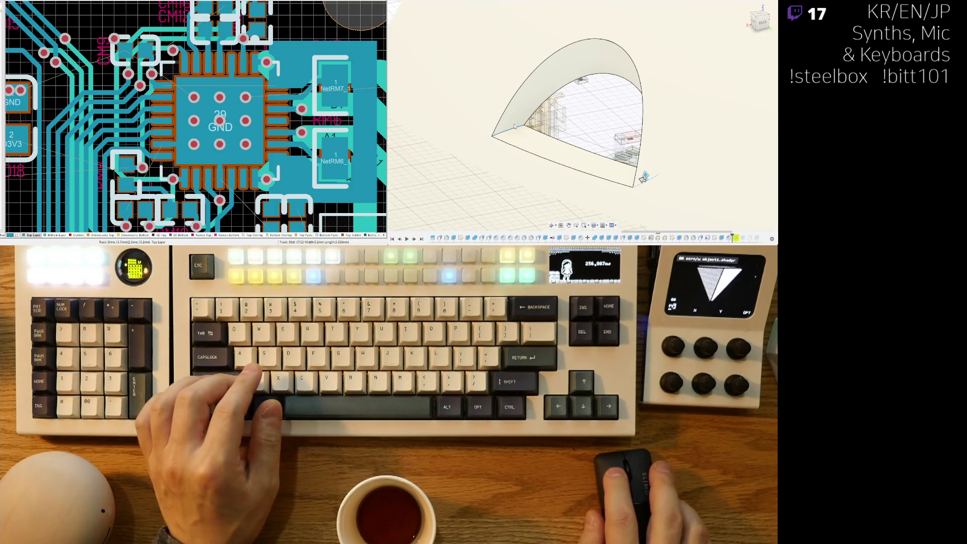
drag(645, 175, 638, 139)
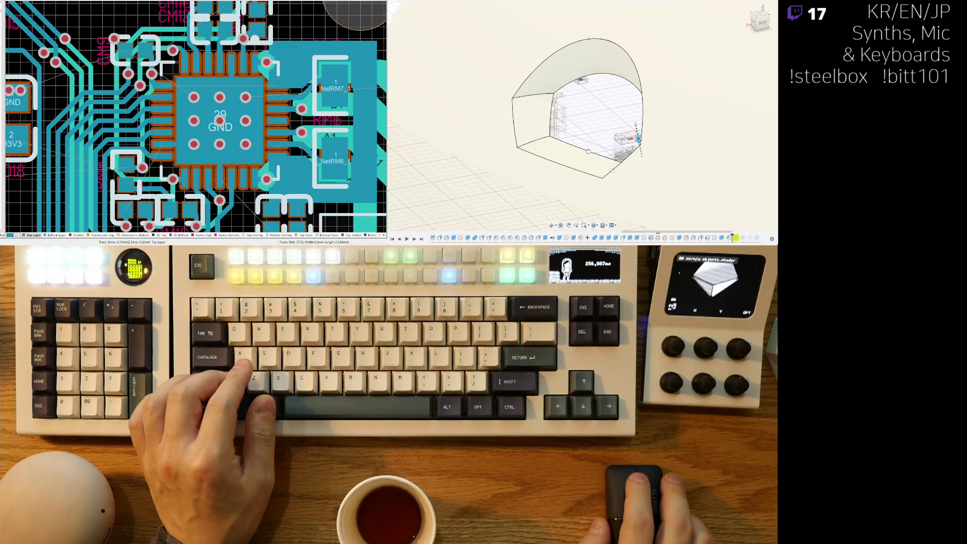
scroll(618, 168, up, 10)
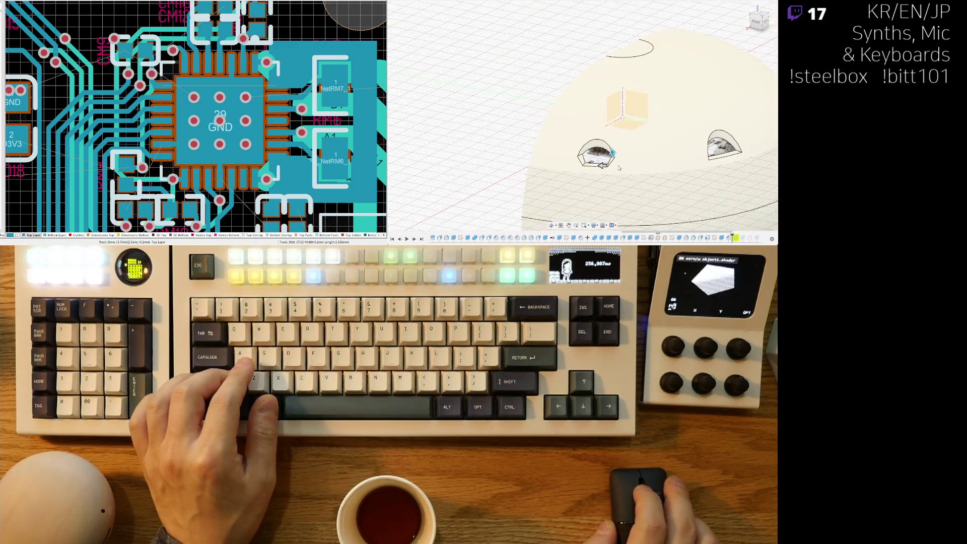
scroll(619, 167, up, 5)
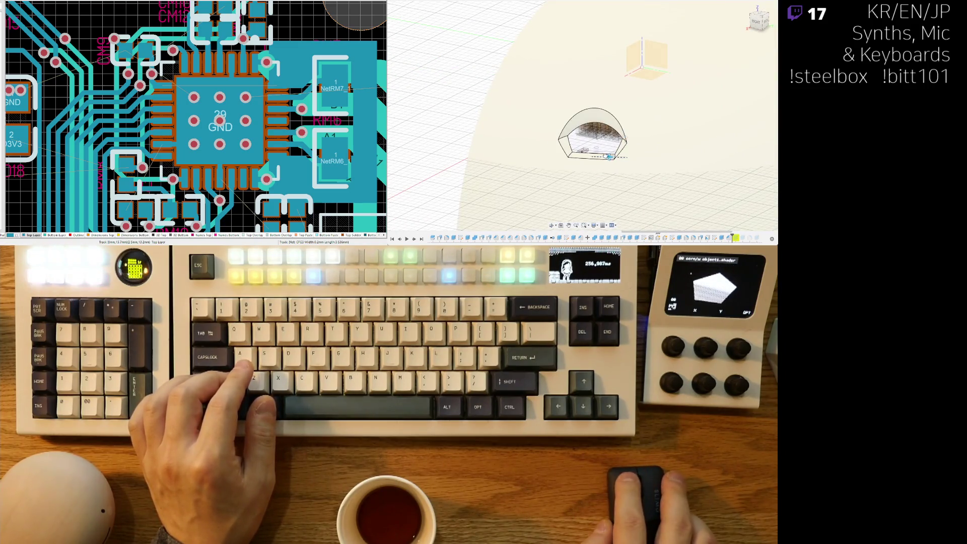
Push the dome cutout's left and right base faces inward.
drag(609, 156, 590, 158)
click(617, 157)
drag(622, 157, 617, 157)
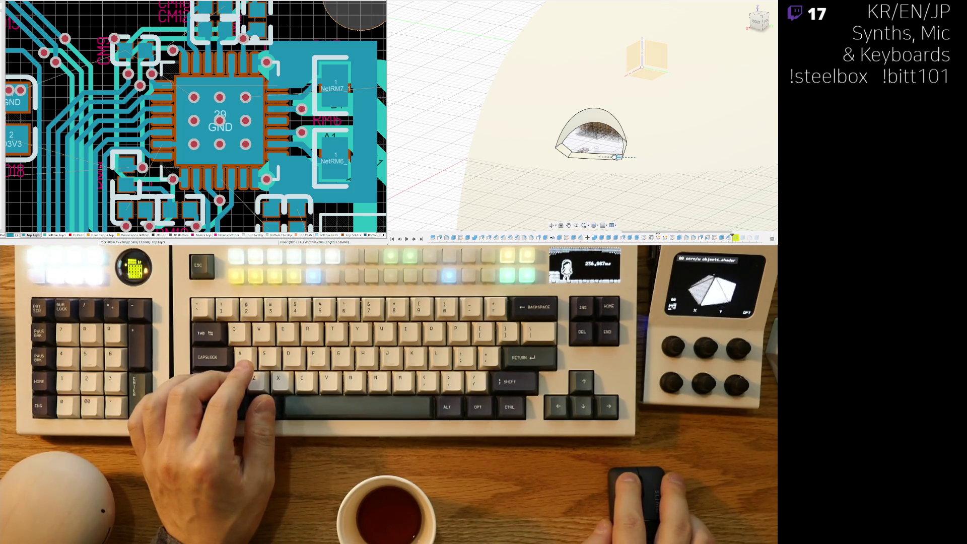
drag(613, 157, 623, 130)
click(624, 136)
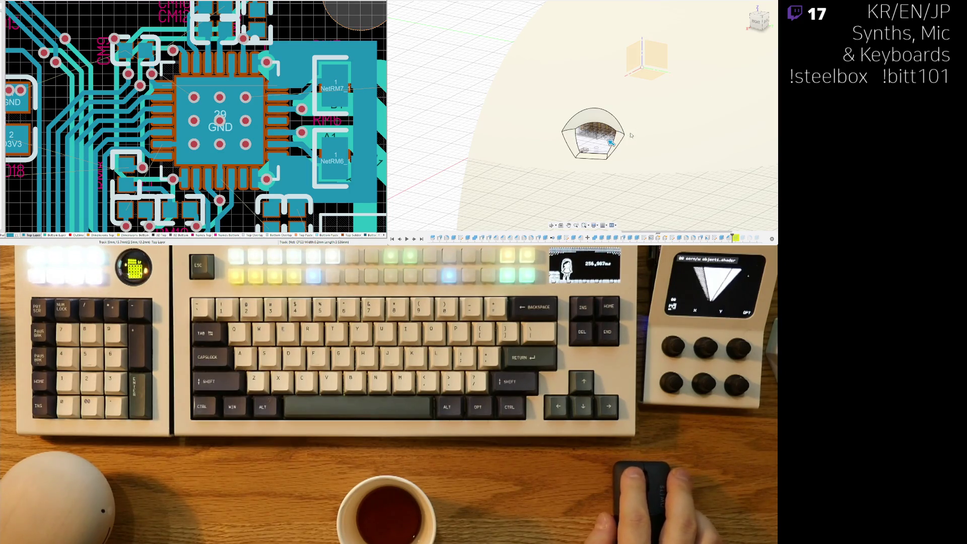
Orbit and zoom around the reshaped dome until the large body faces the view.
scroll(590, 154, up, 2)
mouse_move(590, 153)
shift+middle_down()
mouse_move(612, 140)
mouse_move(581, 180)
mouse_move(500, 211)
mouse_move(557, 203)
shift+middle_up()
scroll(610, 139, up, 5)
scroll(610, 139, down, 5)
scroll(581, 179, down, 2)
scroll(563, 179, up, 5)
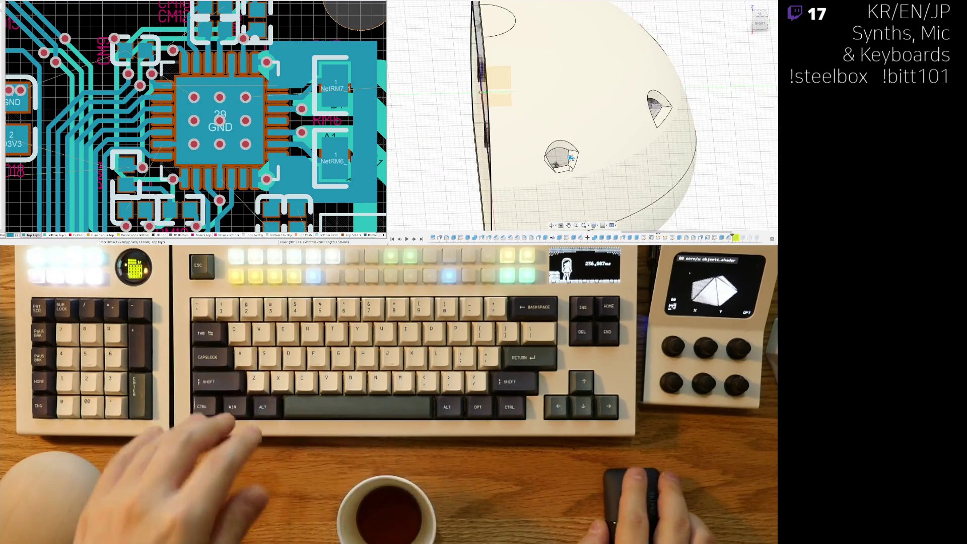
scroll(572, 157, up, 2)
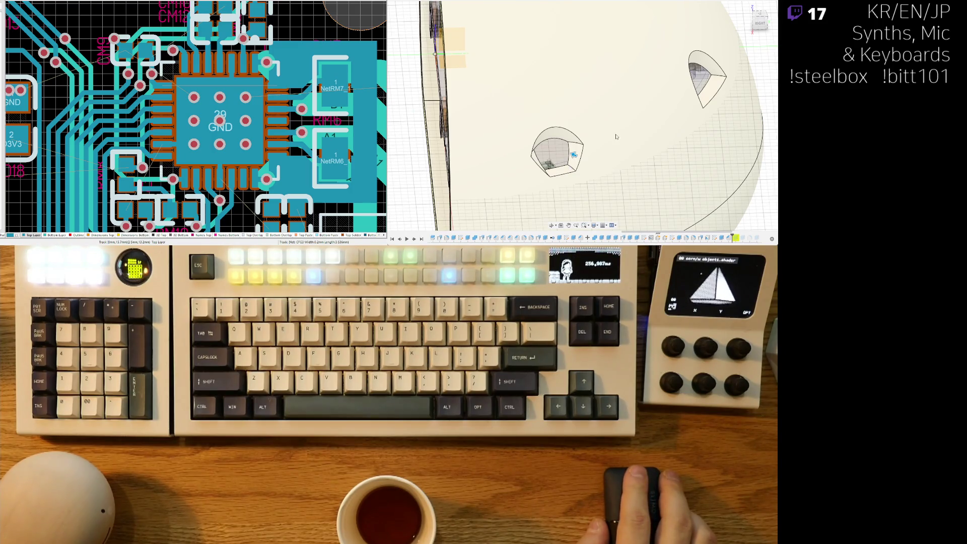
scroll(617, 137, down, 5)
middle_drag(616, 137, 600, 170)
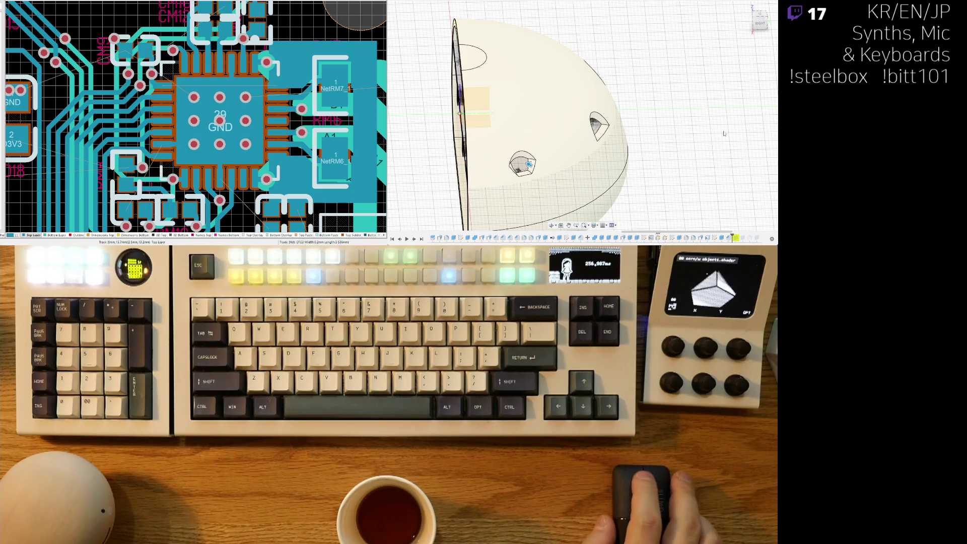
scroll(526, 166, up, 3)
mouse_move(526, 166)
middle_down()
mouse_move(608, 166)
mouse_move(597, 163)
middle_up()
scroll(597, 163, up, 3)
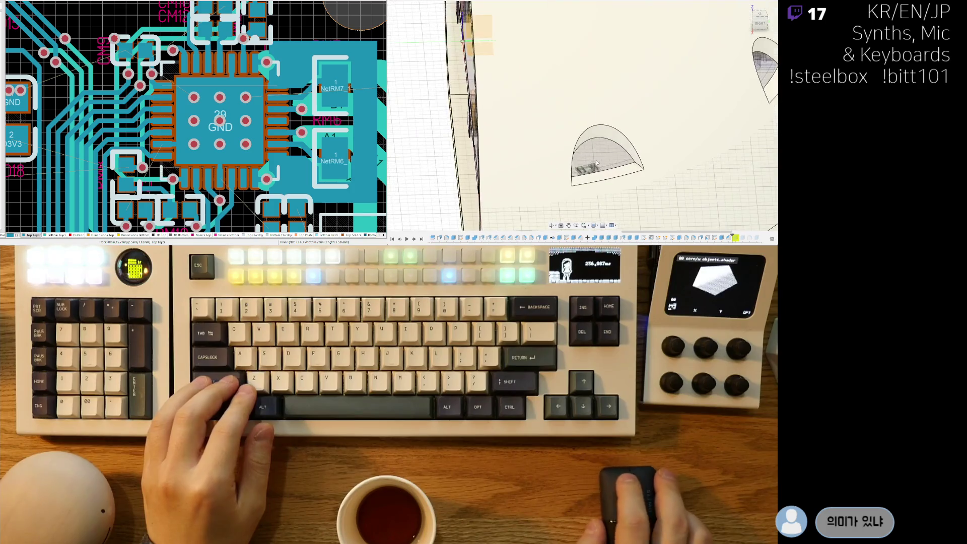
mouse_move(630, 167)
shift+middle_down()
mouse_move(574, 177)
mouse_move(662, 156)
mouse_move(600, 164)
shift+middle_up()
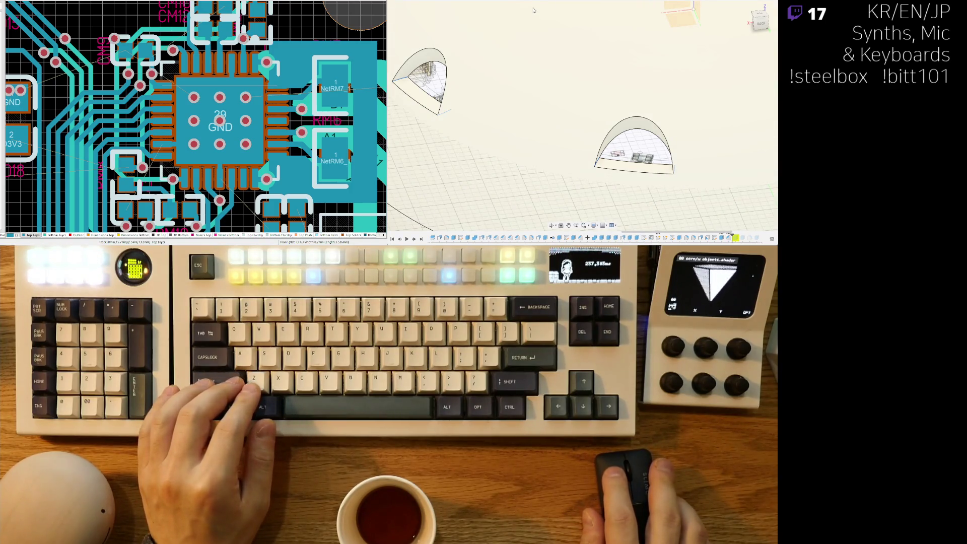
Fillet the small domes' base edges and drag the radius larger.
click(601, 159)
drag(603, 158, 609, 153)
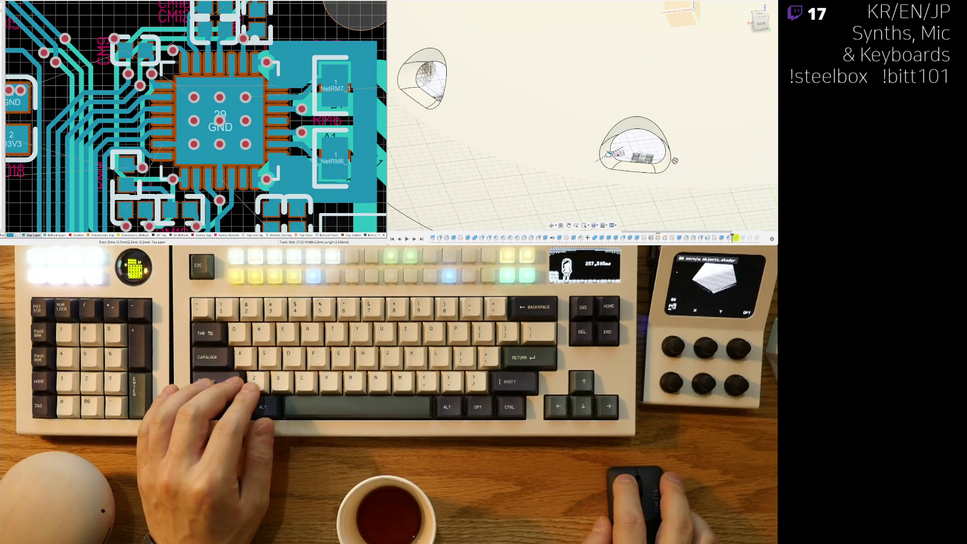
mouse_move(582, 167)
shift+middle_down()
mouse_move(614, 173)
mouse_move(579, 179)
shift+middle_up()
scroll(614, 172, down, 5)
scroll(607, 176, up, 2)
scroll(576, 179, up, 1)
scroll(579, 171, up, 3)
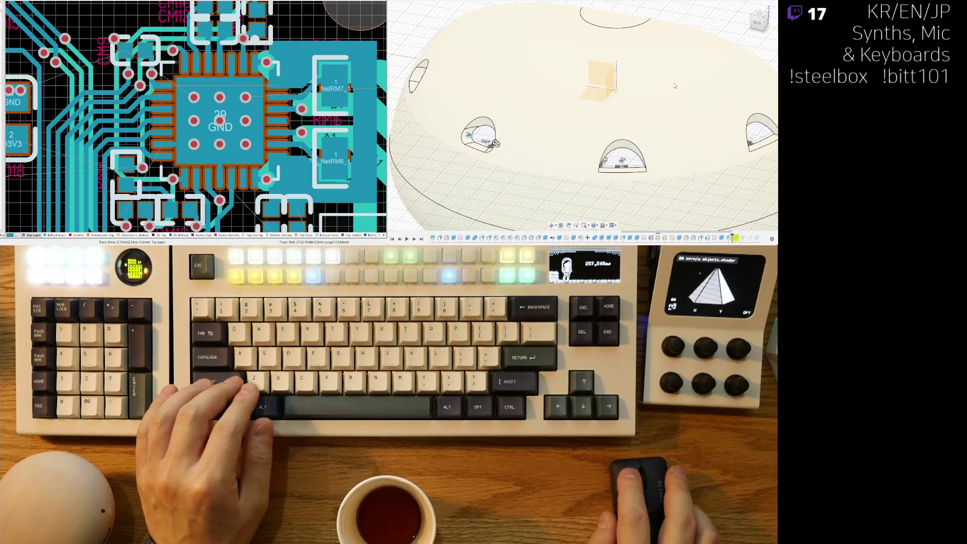
scroll(544, 111, up, 5)
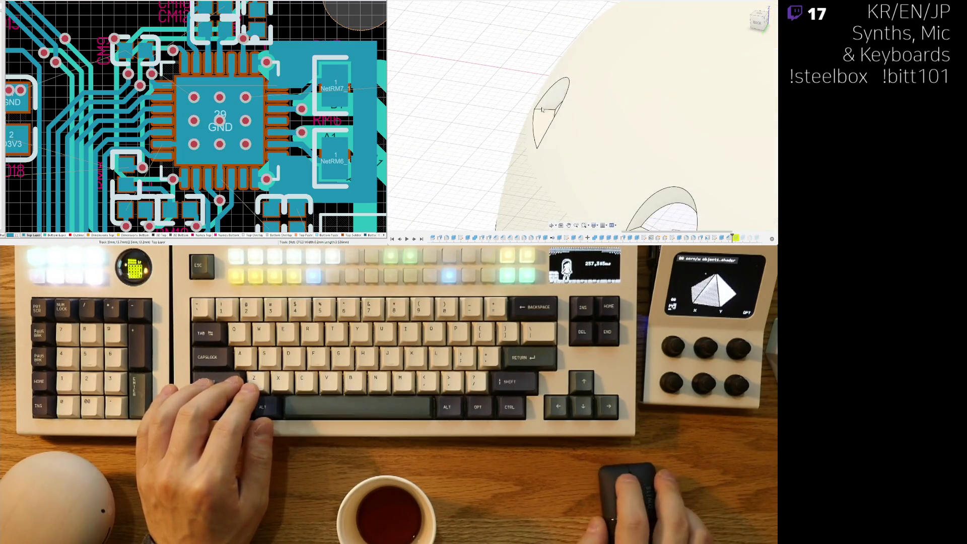
Orbit around the dome to inspect the rounded cutouts and the other dome bodies.
shift+middle_drag(567, 143, 542, 190)
shift+middle_drag(624, 91, 581, 98)
scroll(574, 131, down, 5)
mouse_move(576, 134)
shift+middle_down()
mouse_move(551, 187)
mouse_move(525, 164)
shift+middle_up()
shift+middle_drag(625, 179, 521, 178)
mouse_move(614, 190)
shift+middle_down()
mouse_move(695, 182)
mouse_move(398, 92)
mouse_move(525, 176)
shift+middle_up()
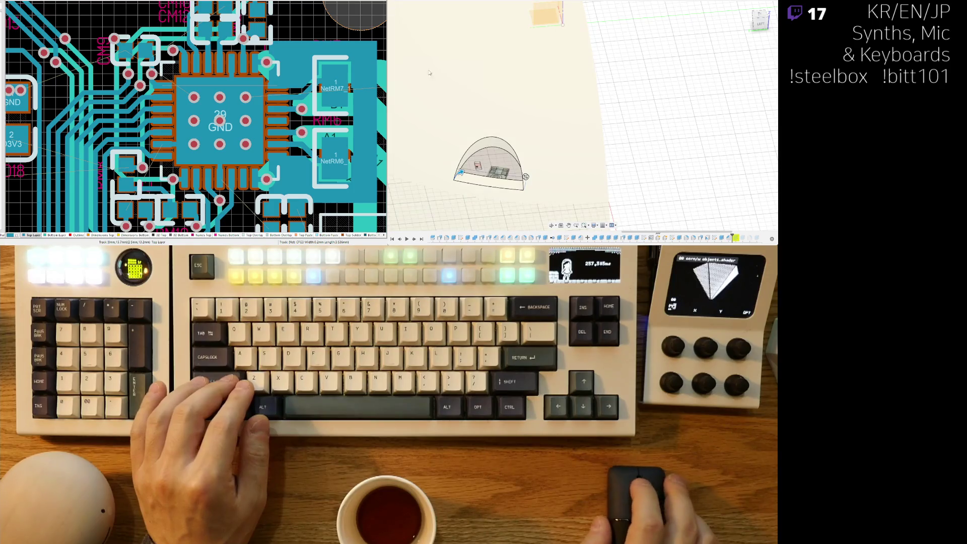
middle_drag(429, 73, 529, 167)
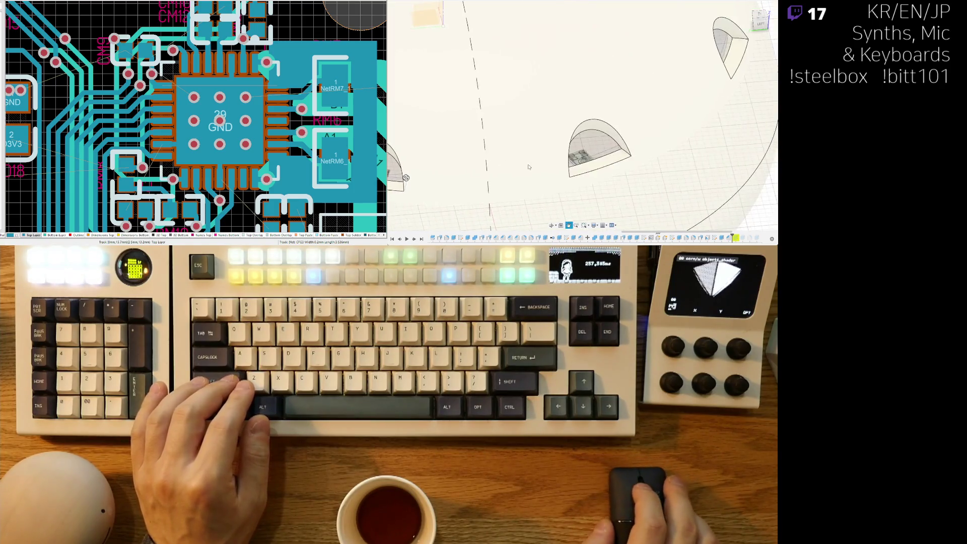
scroll(623, 160, up, 3)
mouse_move(644, 146)
shift+middle_down()
mouse_move(636, 157)
mouse_move(647, 159)
mouse_move(633, 158)
mouse_move(660, 168)
mouse_move(550, 191)
mouse_move(641, 185)
mouse_move(649, 146)
mouse_move(634, 185)
shift+middle_up()
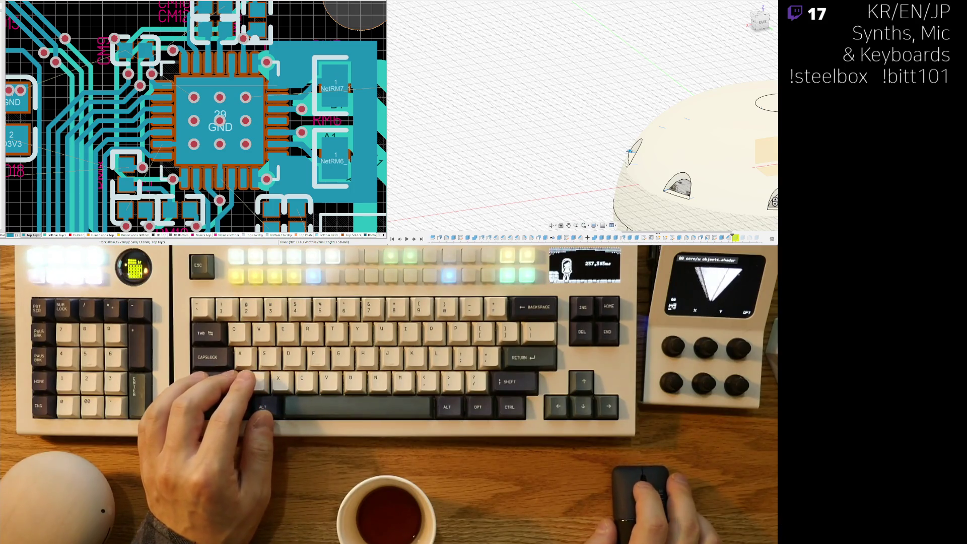
Inspect the filleted ear cutouts from above and the side, then finalize the edit.
shift+middle_drag(611, 154, 583, 174)
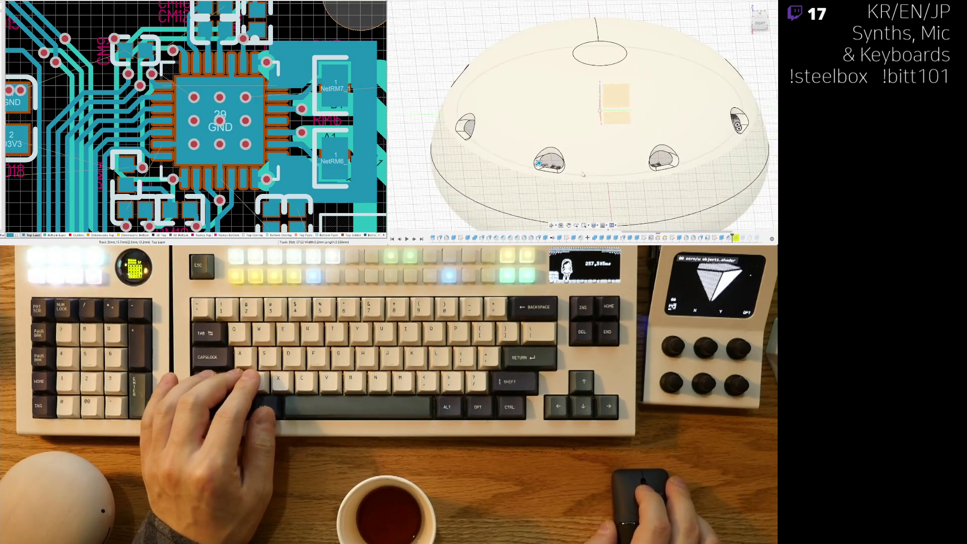
scroll(583, 174, up, 4)
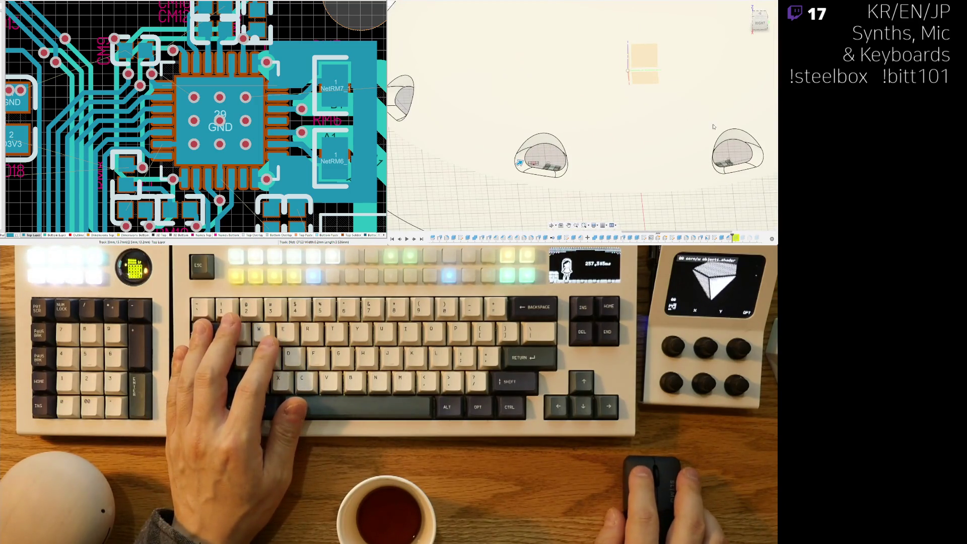
scroll(689, 123, down, 5)
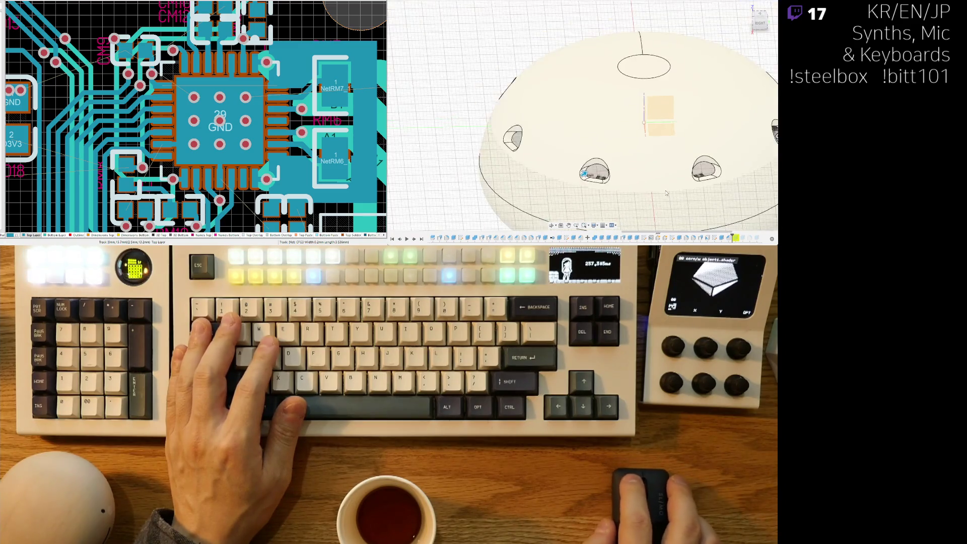
mouse_move(635, 166)
middle_down()
mouse_move(594, 203)
mouse_move(539, 131)
mouse_move(534, 146)
mouse_move(508, 159)
middle_up()
scroll(527, 154, down, 3)
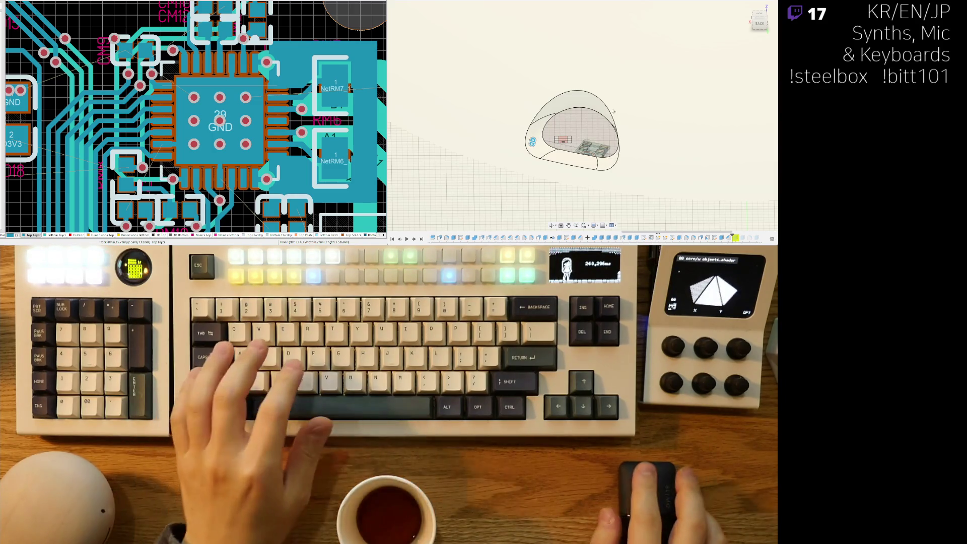
scroll(642, 186, up, 5)
mouse_move(643, 187)
shift+middle_down()
mouse_move(592, 174)
mouse_move(602, 157)
shift+middle_up()
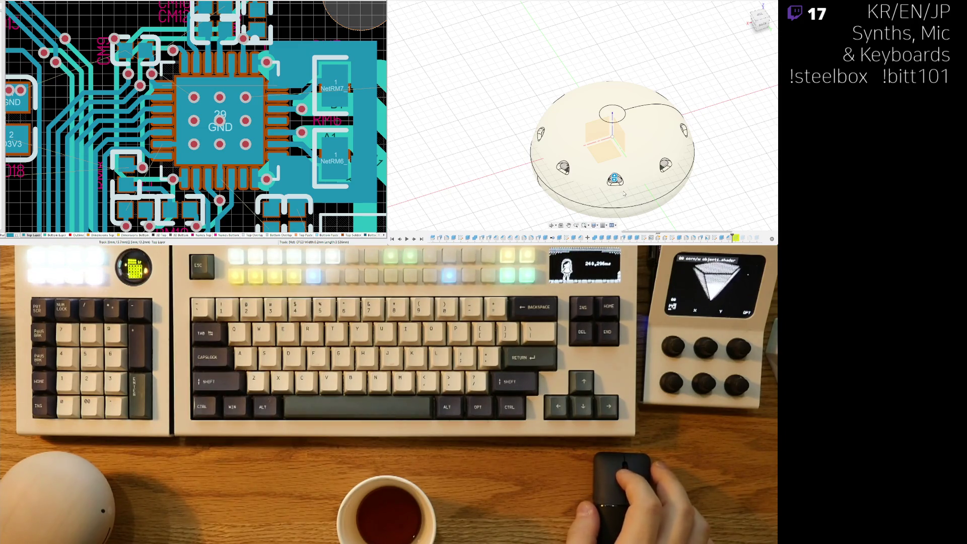
scroll(624, 192, up, 5)
scroll(623, 188, up, 3)
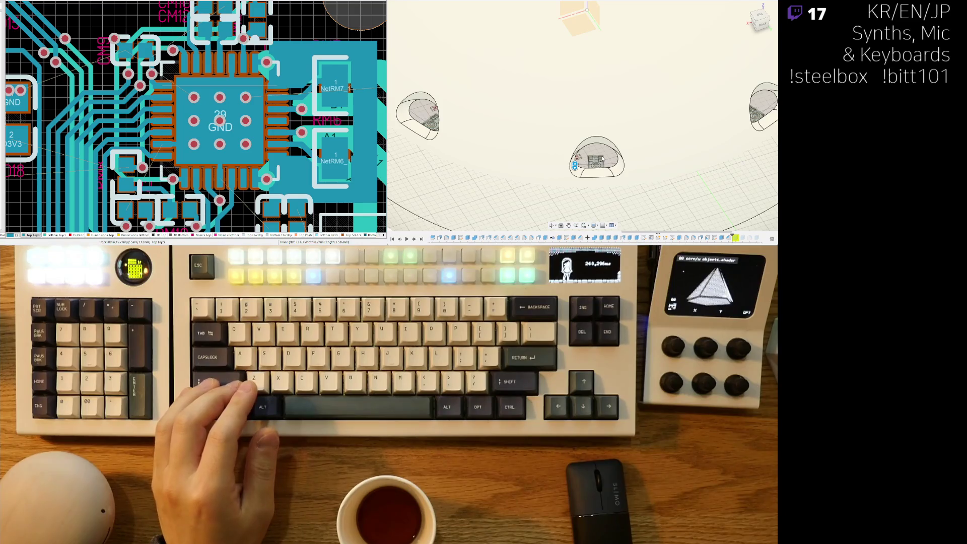
key(ctrl+z)
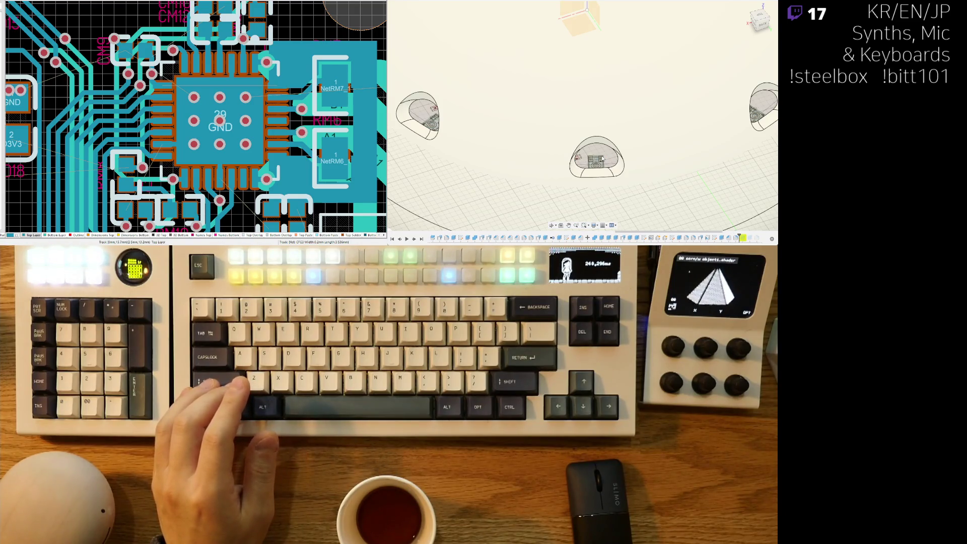
mouse_move(602, 159)
shift+middle_down()
mouse_move(586, 137)
mouse_move(526, 197)
mouse_move(655, 204)
mouse_move(582, 143)
shift+middle_up()
scroll(655, 204, down, 5)
Turn on the section view and frame the PCB and standoffs from the front.
key(v)
shift+middle_drag(599, 108, 582, 162)
scroll(587, 151, up, 3)
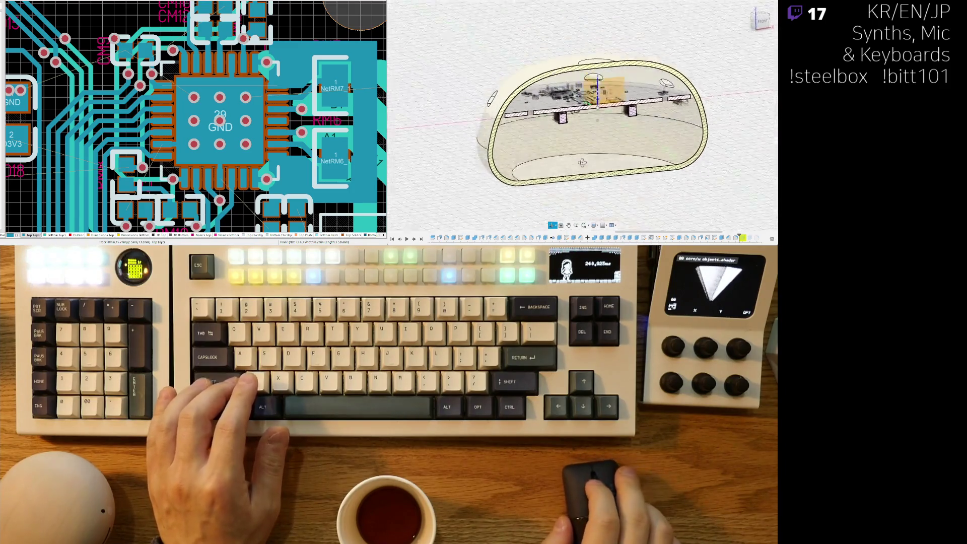
scroll(582, 162, up, 6)
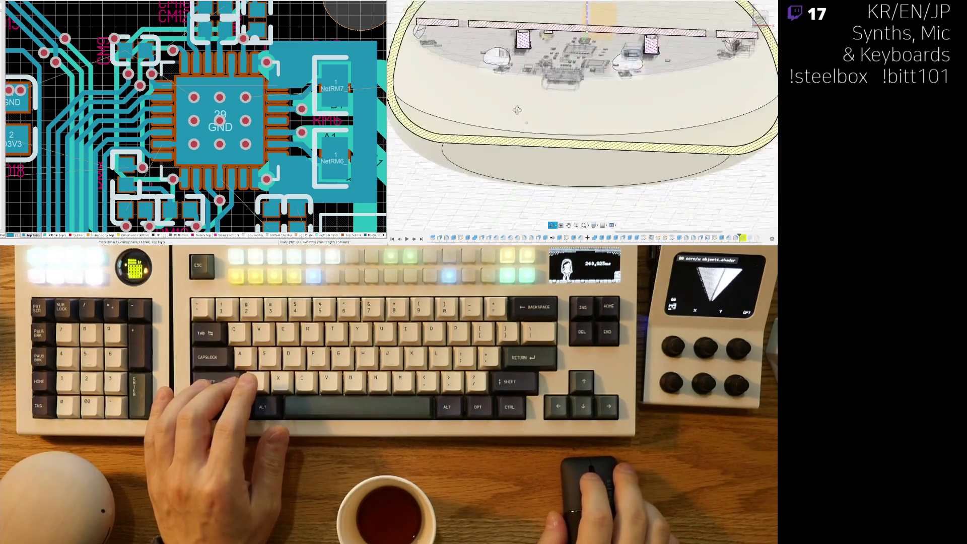
scroll(615, 141, down, 8)
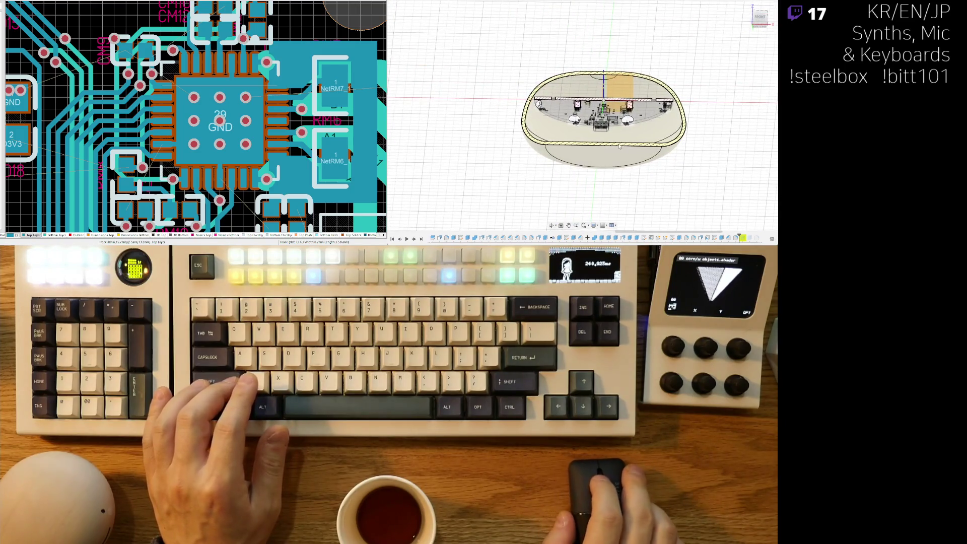